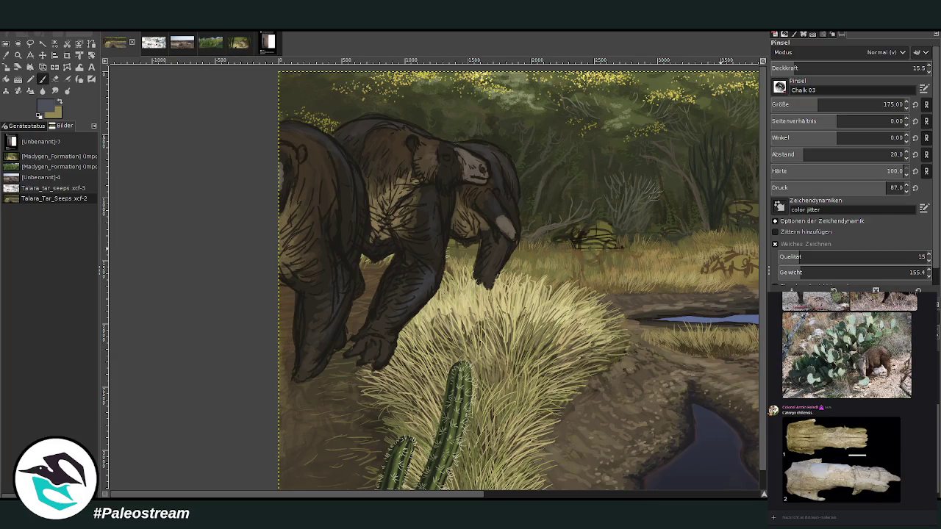
Zoom in on the sloths and cactus and sample dark brown from the sloth's fur.
key("minus")
key("minus")
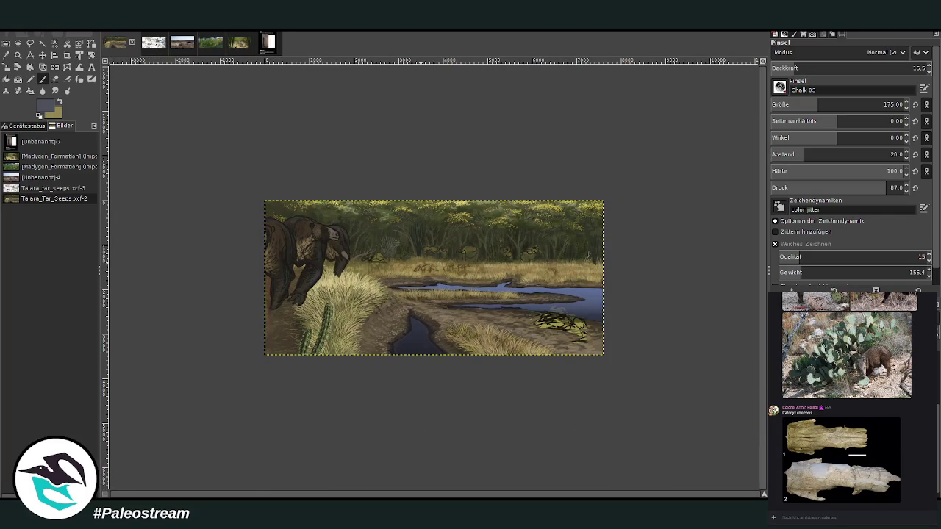
left_click(18, 55)
left_click_drag(252, 176, 390, 349)
left_click(544, 382)
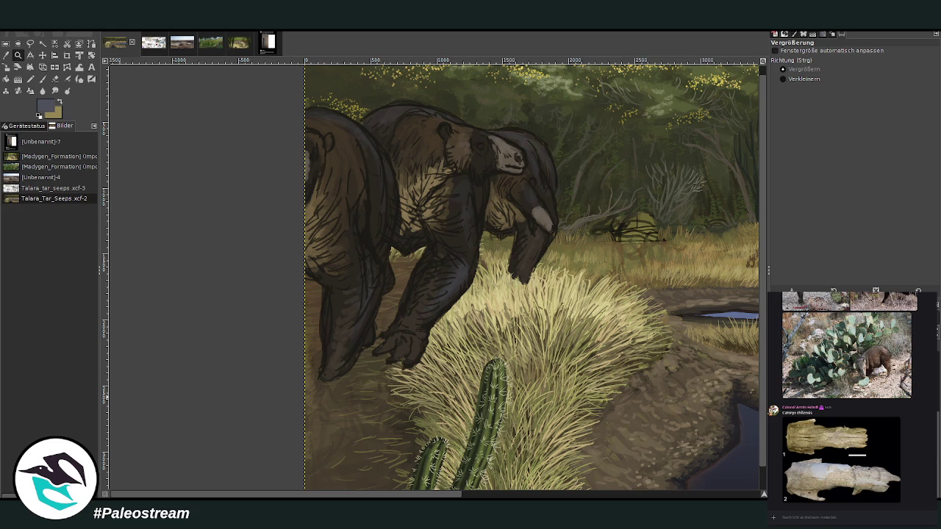
left_click(6, 55)
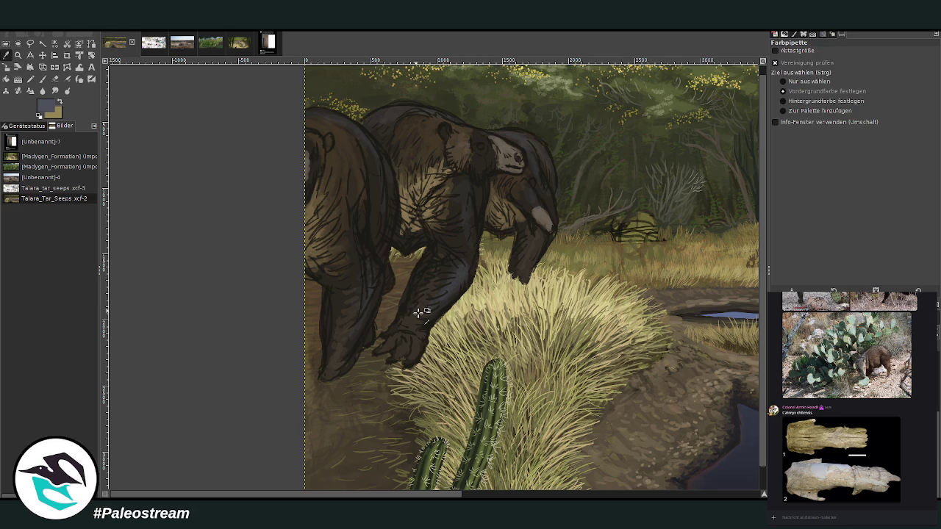
left_click(406, 417)
Lay Chalk 03 shading at size 334 and opacity 19.9, then zoom out to review.
key("p")
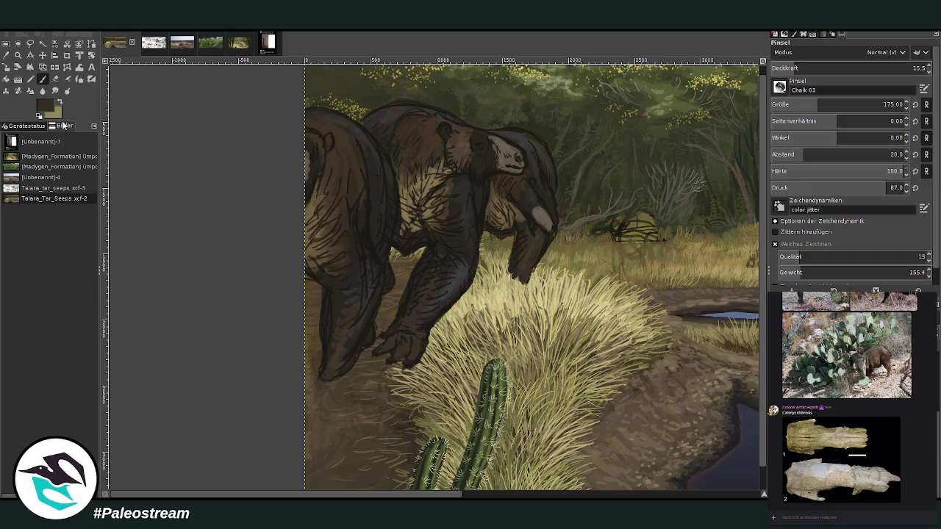
left_click_drag(808, 68, 853, 68)
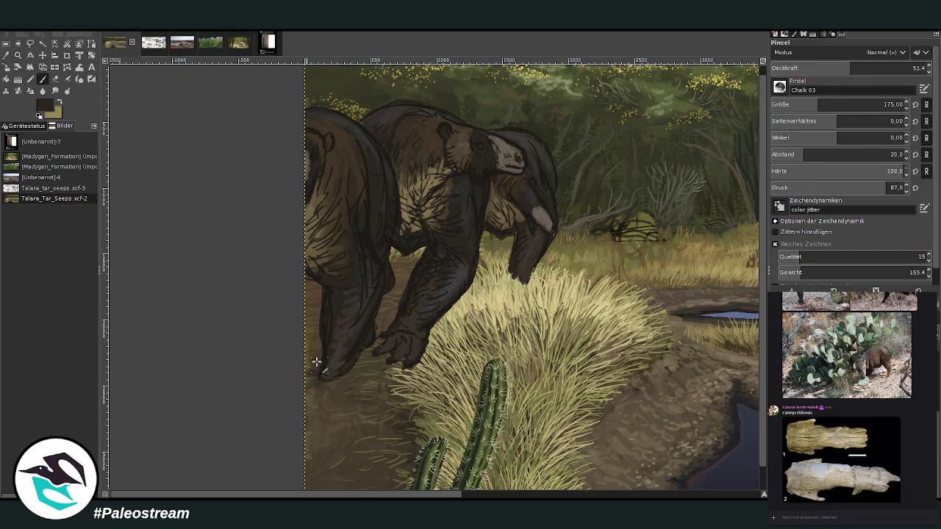
left_click(884, 104)
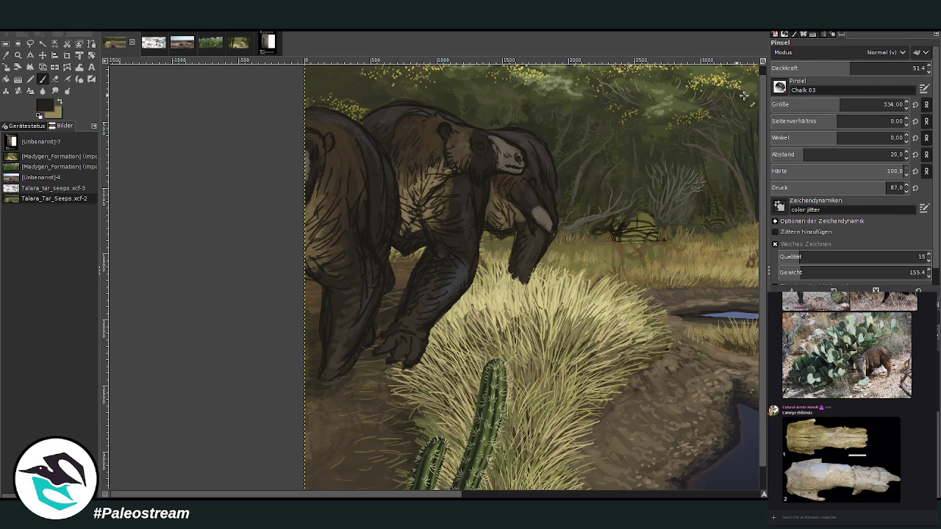
left_click(914, 64)
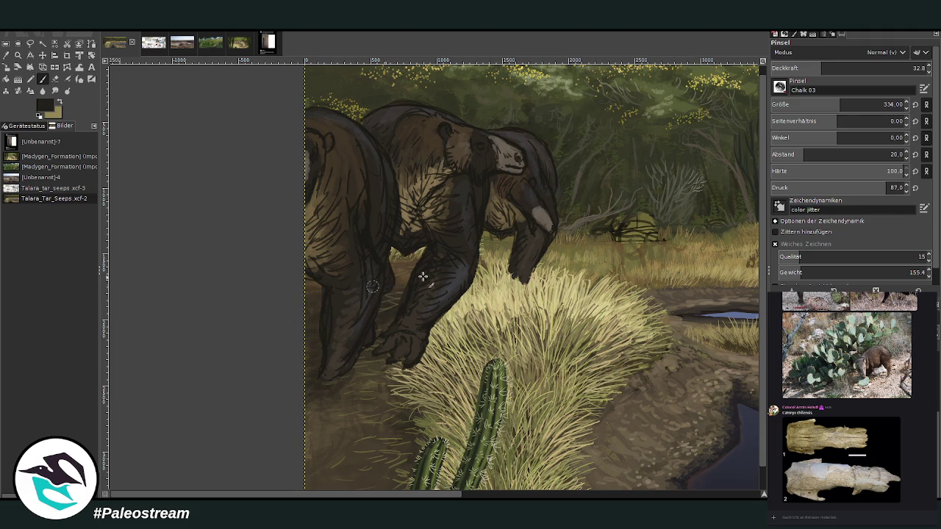
left_click(804, 68)
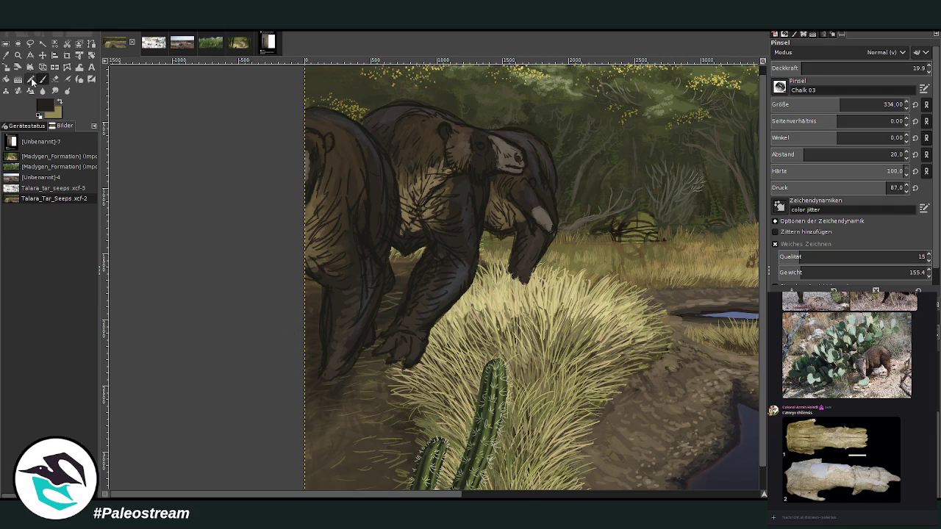
key("minus")
key("minus")
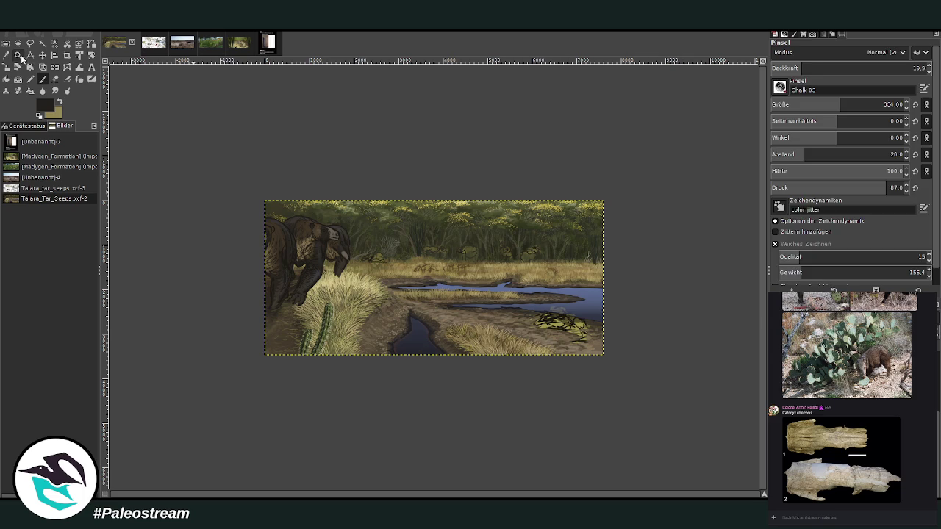
Sample a tan from the fur and hatch light size-124 strokes on the front sloth's chest.
left_click(18, 55)
left_click_drag(260, 194, 400, 339)
mouse_move(244, 129)
left_mouse_down()
mouse_move(579, 388)
mouse_move(566, 396)
left_mouse_up()
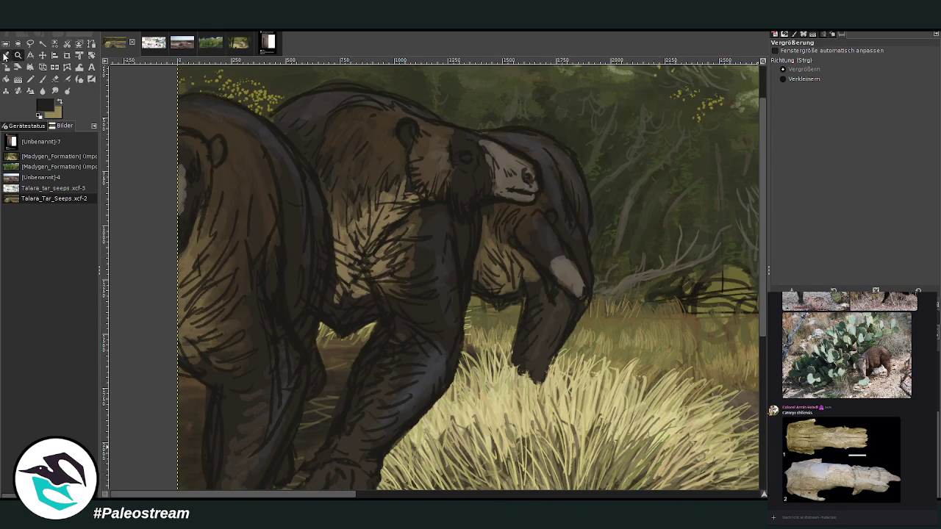
key("o")
left_click(193, 263)
key("p")
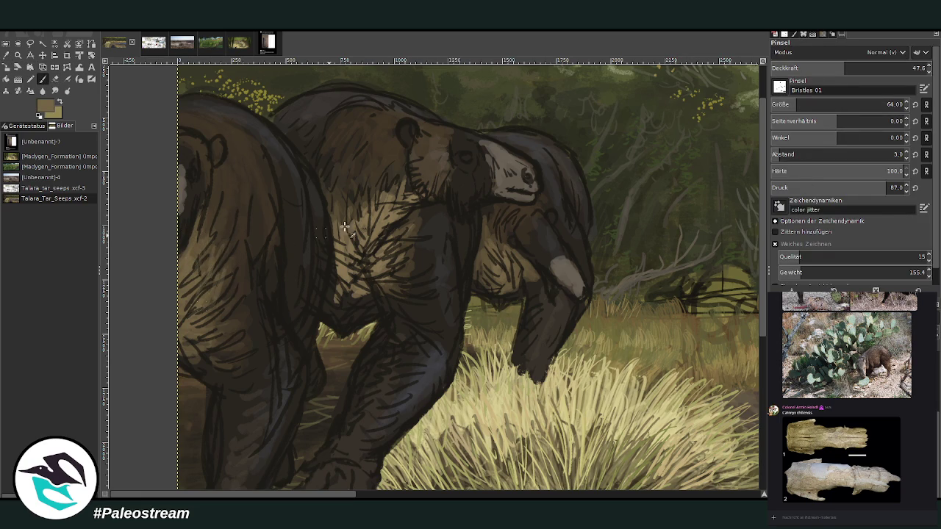
left_click(884, 104)
left_click_drag(220, 283, 224, 335)
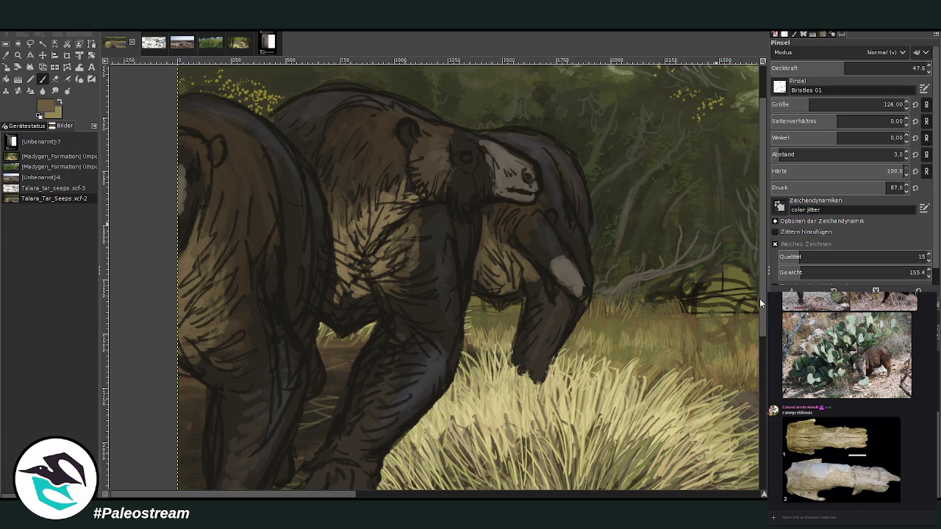
mouse_move(418, 252)
left_mouse_down()
mouse_move(414, 282)
mouse_move(392, 278)
left_mouse_up()
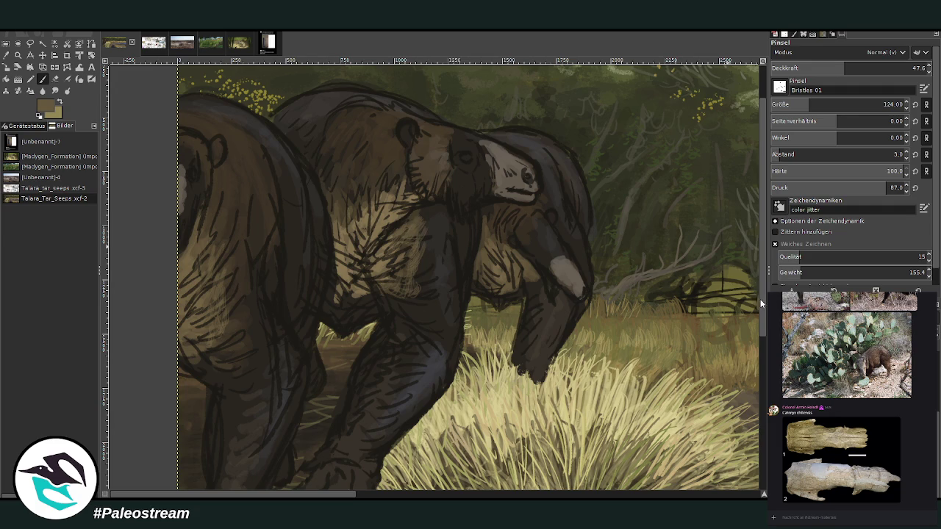
mouse_move(401, 272)
left_mouse_down()
mouse_move(385, 273)
mouse_move(388, 315)
mouse_move(422, 296)
mouse_move(427, 226)
left_mouse_up()
Paint dark fur marks across chest and leg at size 172, opacity 72.2.
left_click(817, 104)
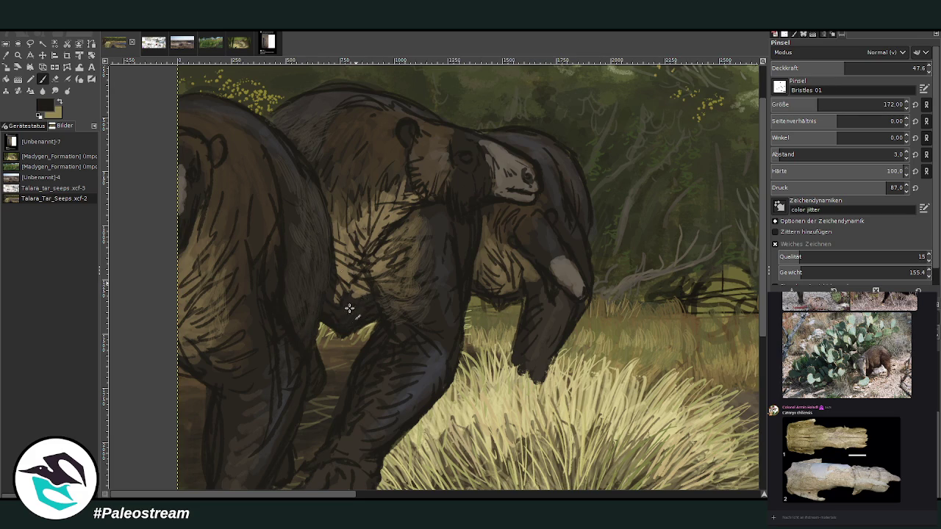
left_click_drag(875, 67, 914, 68)
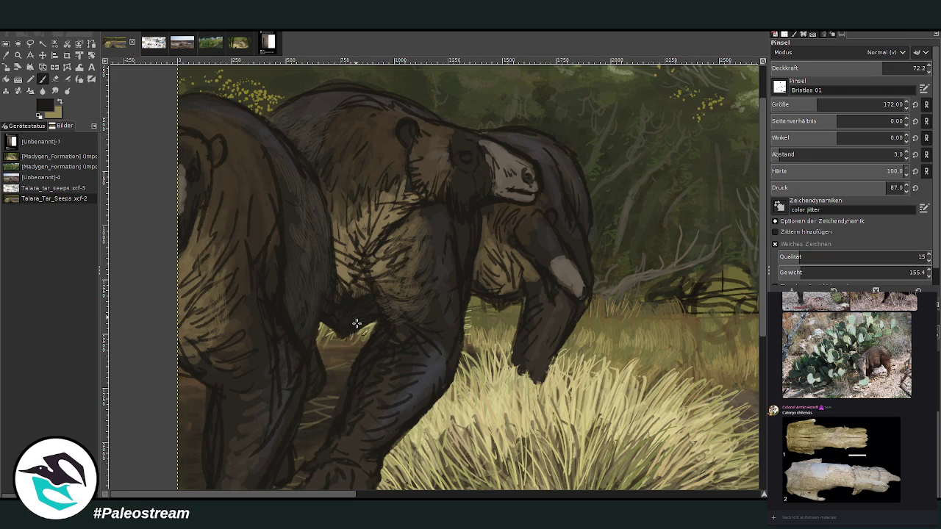
left_click_drag(357, 324, 402, 306)
left_click(738, 321, "ctrl")
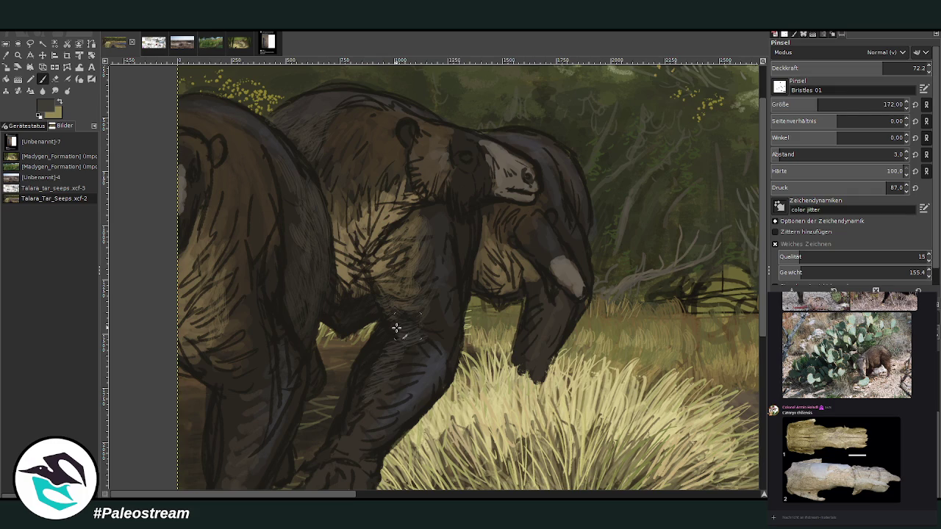
left_click_drag(786, 70, 814, 58)
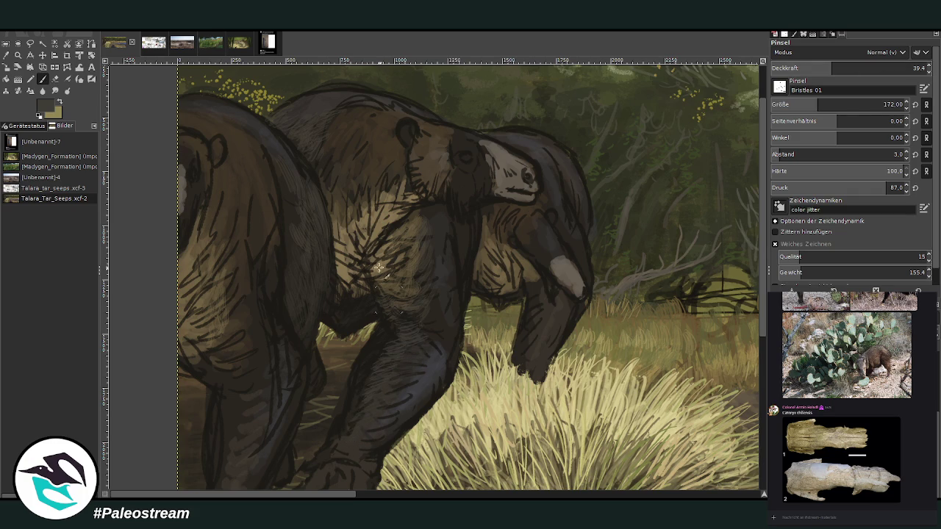
At opacity 53.3, darken the lower and right edges of the foreleg and the snout's lower edge.
scroll(766, 189, "down", 2)
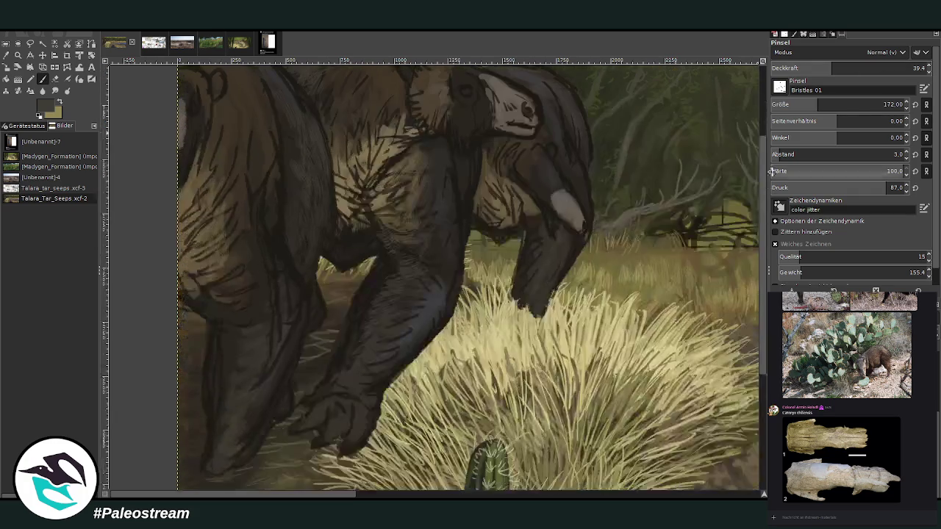
left_click(854, 68)
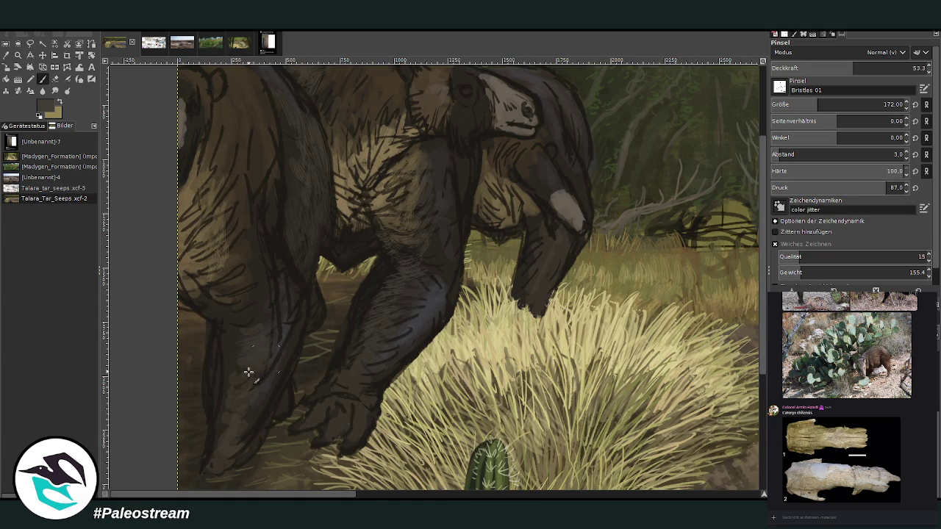
left_click_drag(240, 392, 248, 431)
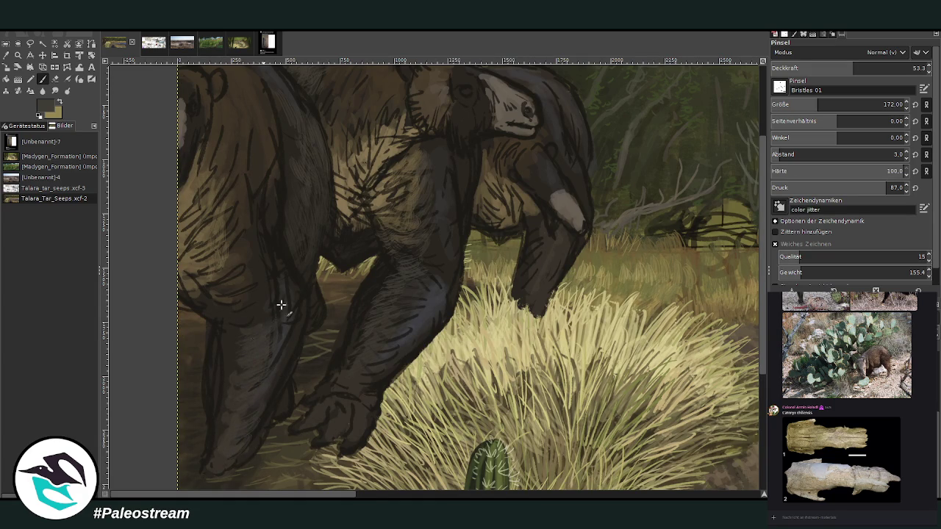
key("o")
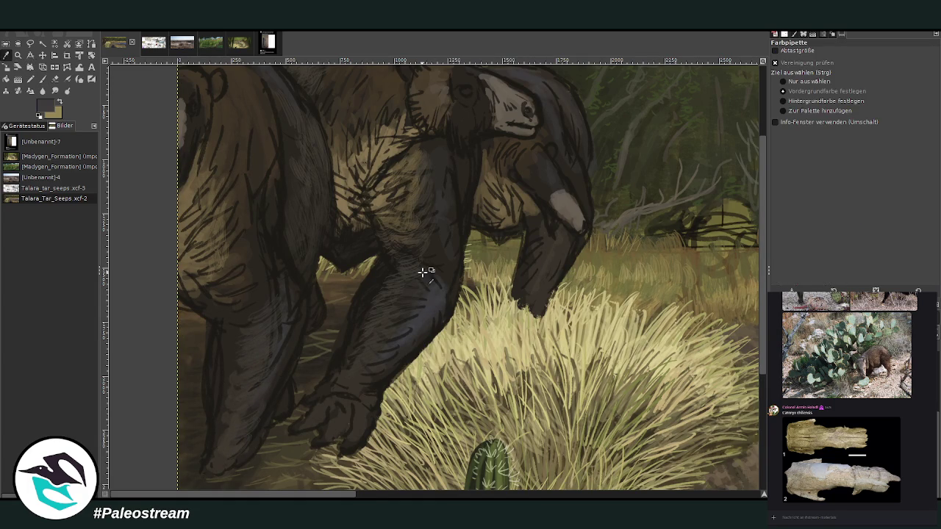
key("p")
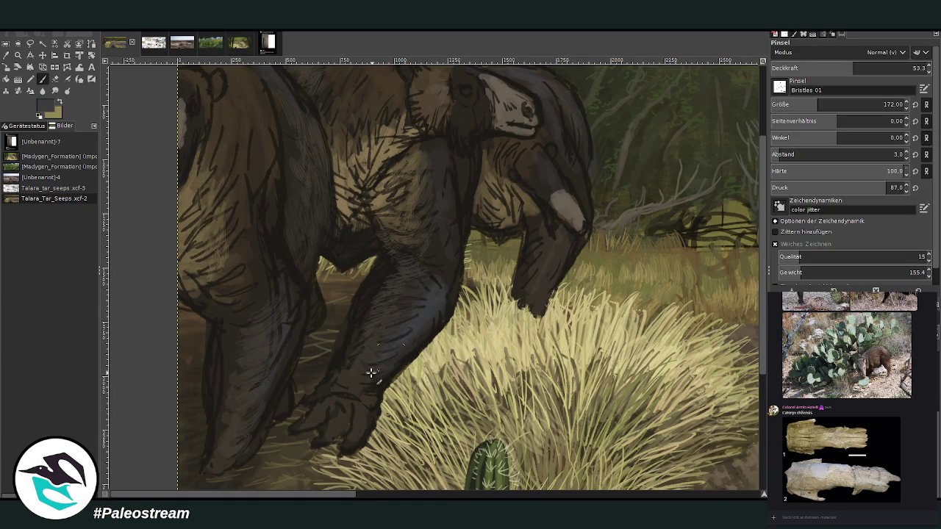
mouse_move(454, 258)
left_mouse_down()
mouse_move(460, 284)
mouse_move(447, 266)
mouse_move(448, 217)
left_mouse_up()
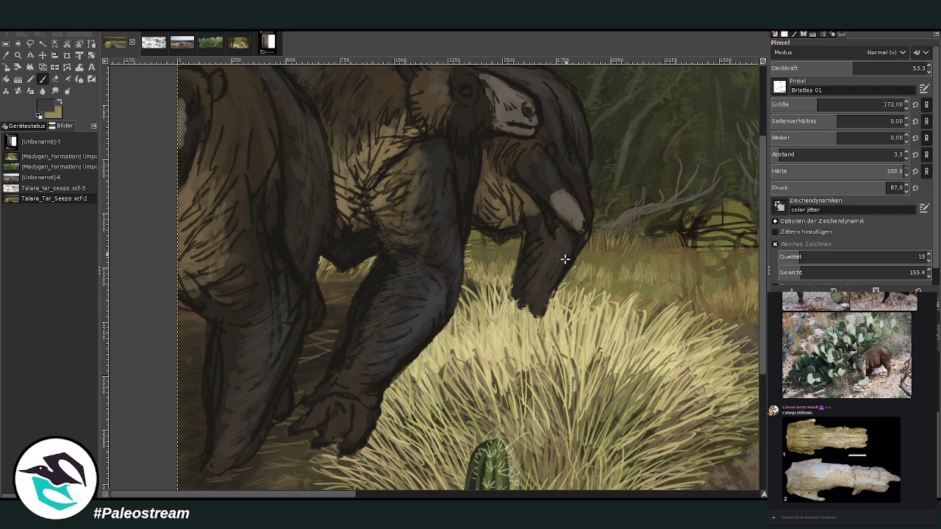
left_click_drag(563, 257, 566, 289)
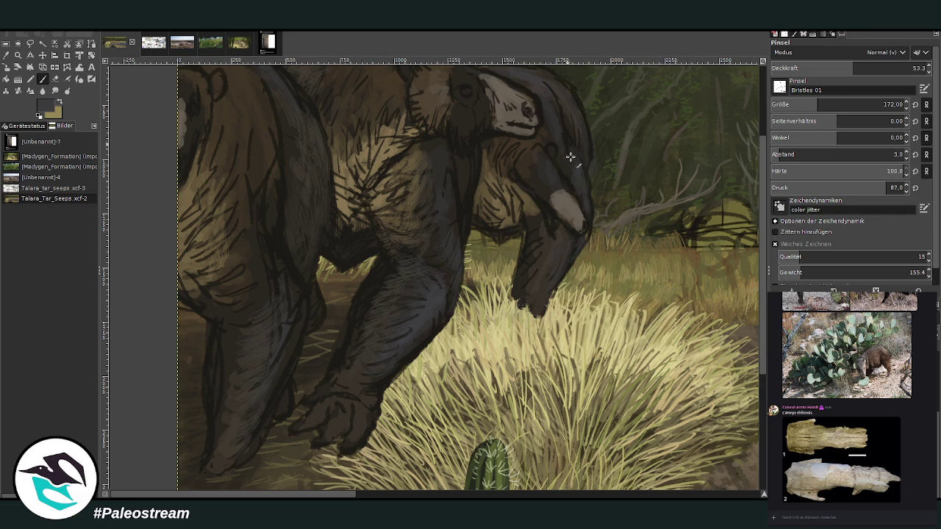
scroll(571, 156, "up", 3)
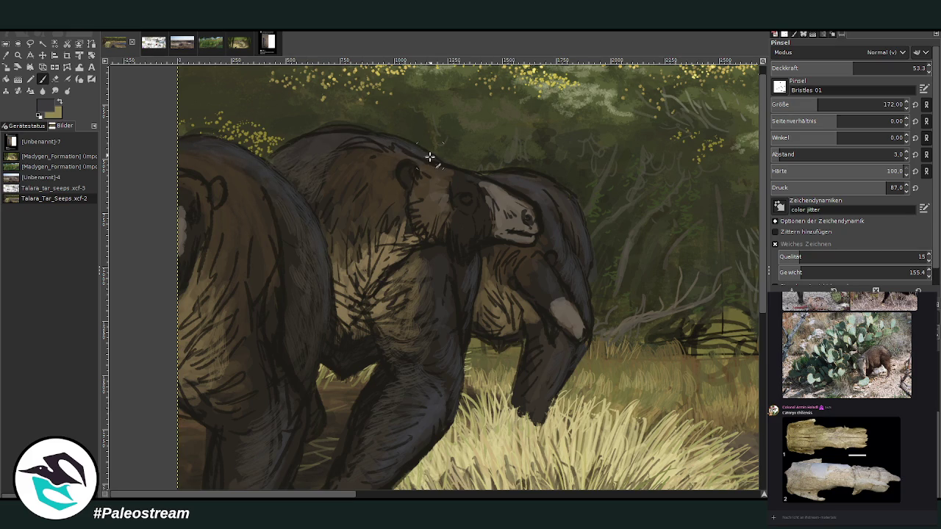
Repaint the eye and cheek in brown, fill the back-outline gap, and shrink the brush to 127.
mouse_move(461, 189)
left_mouse_down()
mouse_move(474, 182)
mouse_move(508, 193)
left_mouse_up()
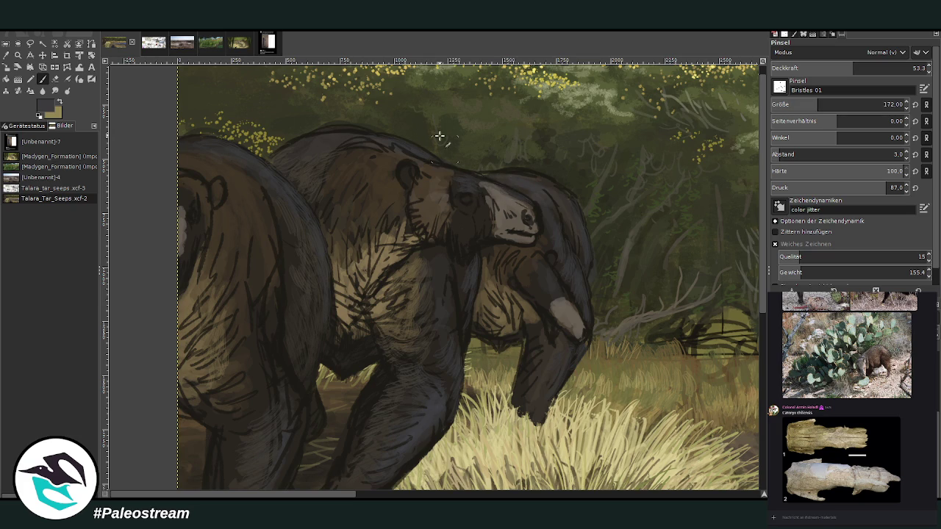
left_click(195, 144)
key("o")
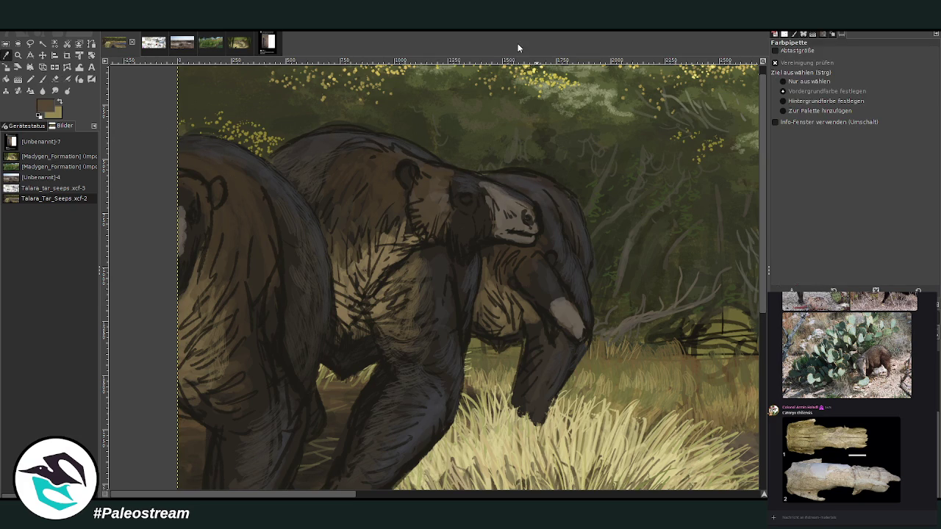
left_click(42, 79)
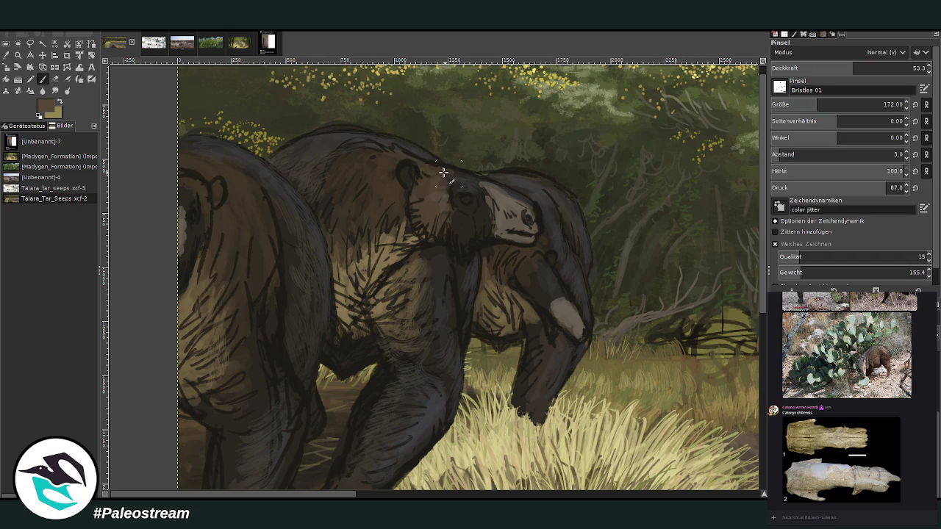
left_click(881, 68)
left_click(808, 104)
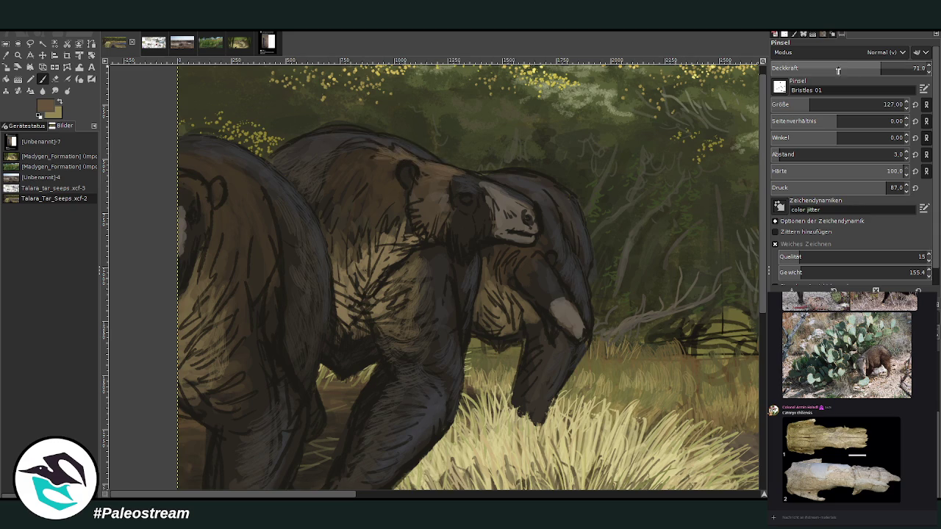
key("less")
key("less")
key("less")
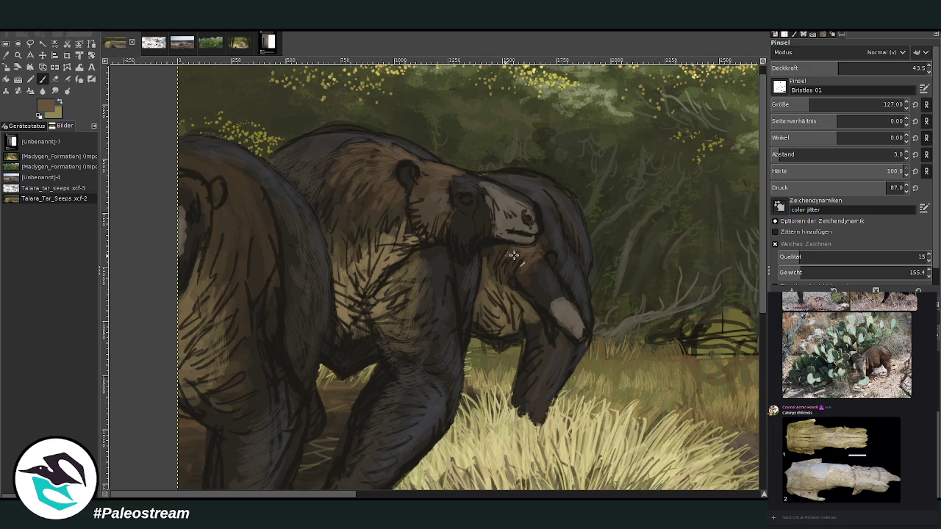
Add a soft brown stroke under the snout, then pick a darker brown at opacity 65.
mouse_move(547, 252)
left_mouse_down()
mouse_move(512, 256)
mouse_move(519, 272)
left_mouse_up()
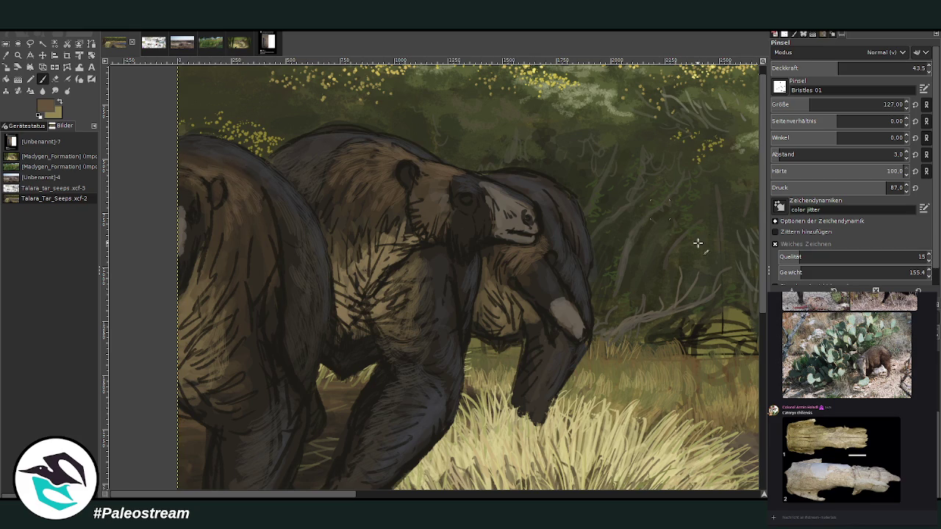
left_click(313, 137, "ctrl")
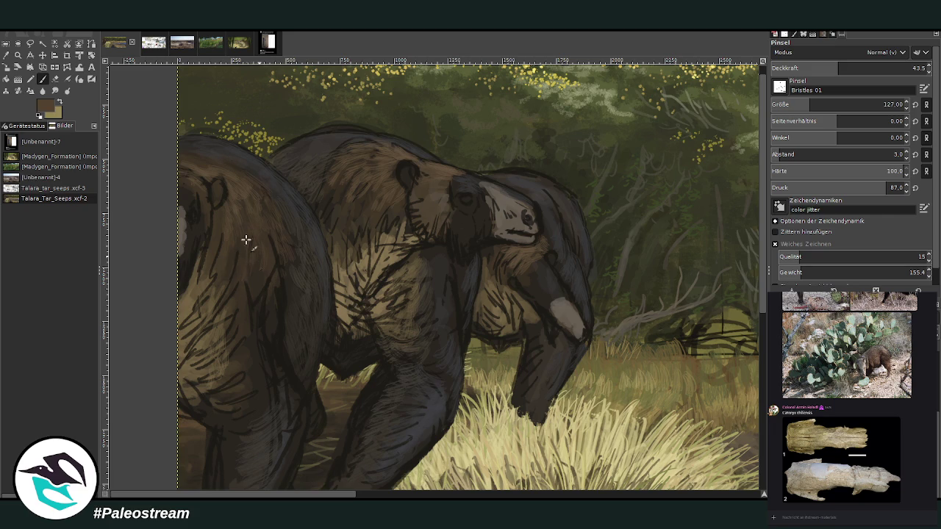
left_click(872, 67)
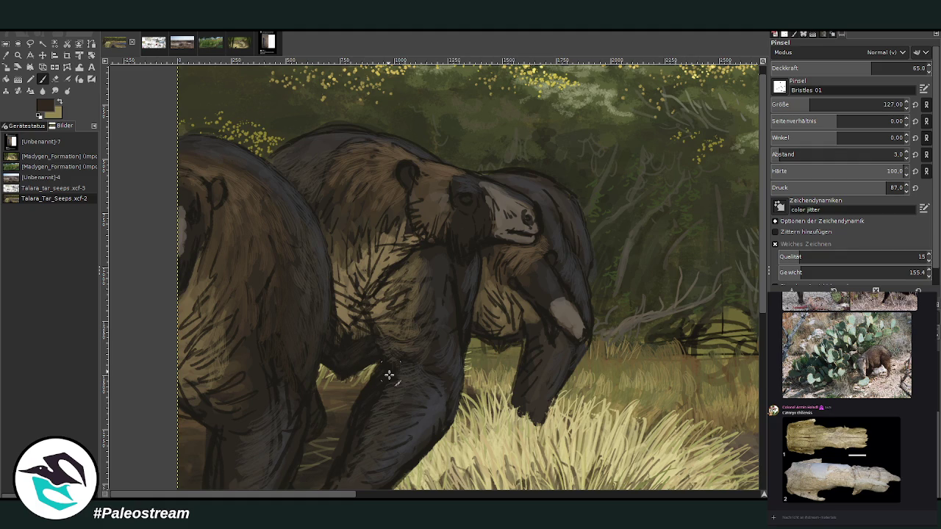
scroll(757, 389, "down", 5)
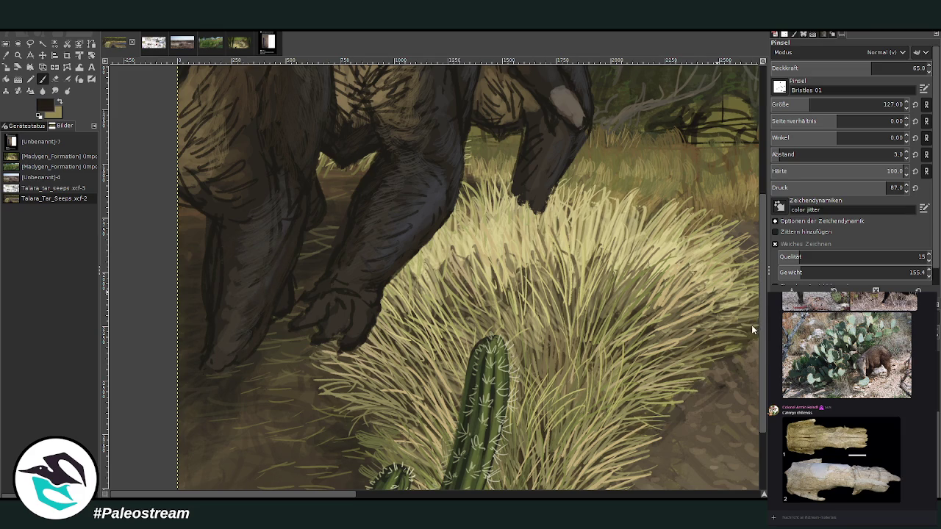
Undo the last stroke, then dab the claw tips with dark brown at opacity 80.4.
key("ctrl+z")
left_click_drag(882, 68, 896, 63)
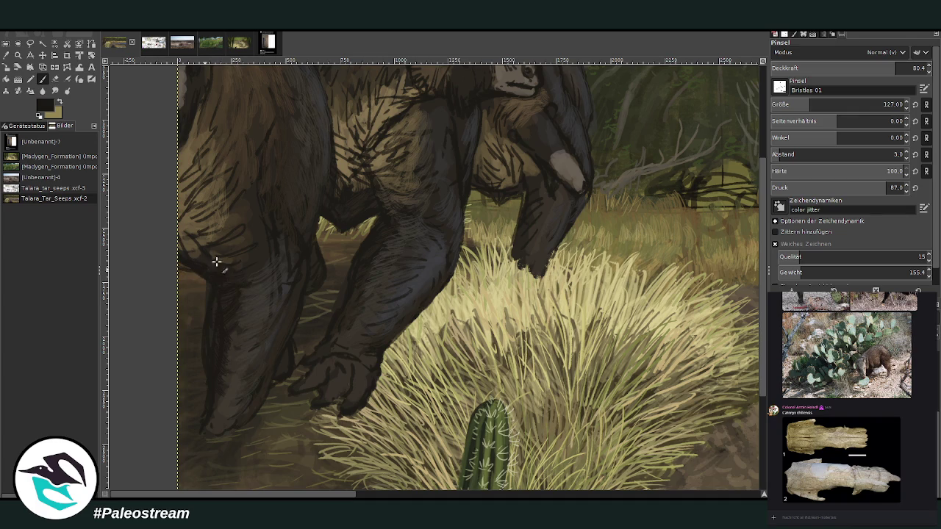
left_click(752, 323, "ctrl")
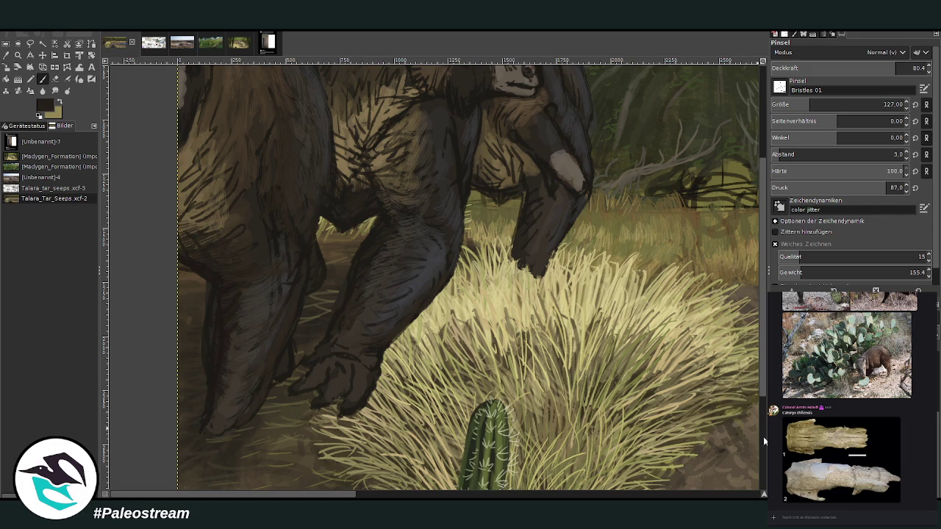
scroll(608, 99, "up", 2)
left_click_drag(522, 305, 525, 323)
left_click_drag(542, 292, 520, 295)
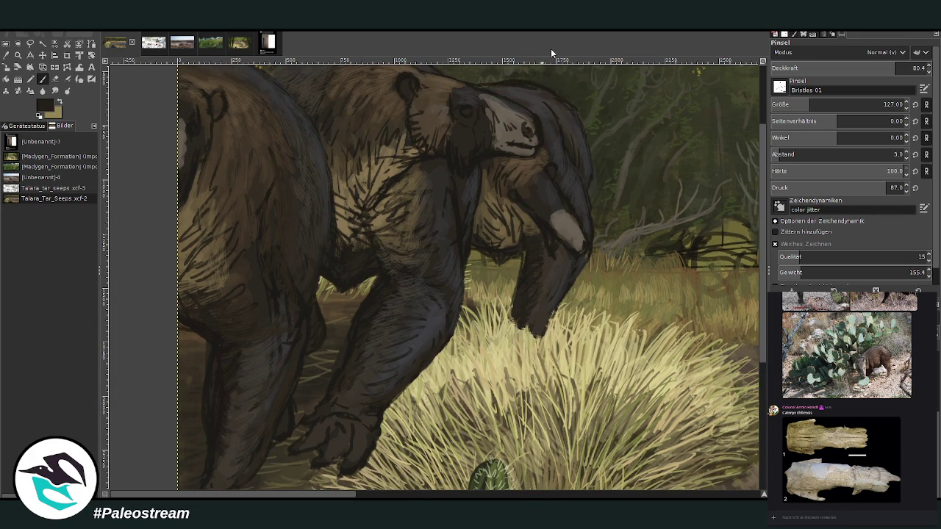
scroll(761, 176, "up", 3)
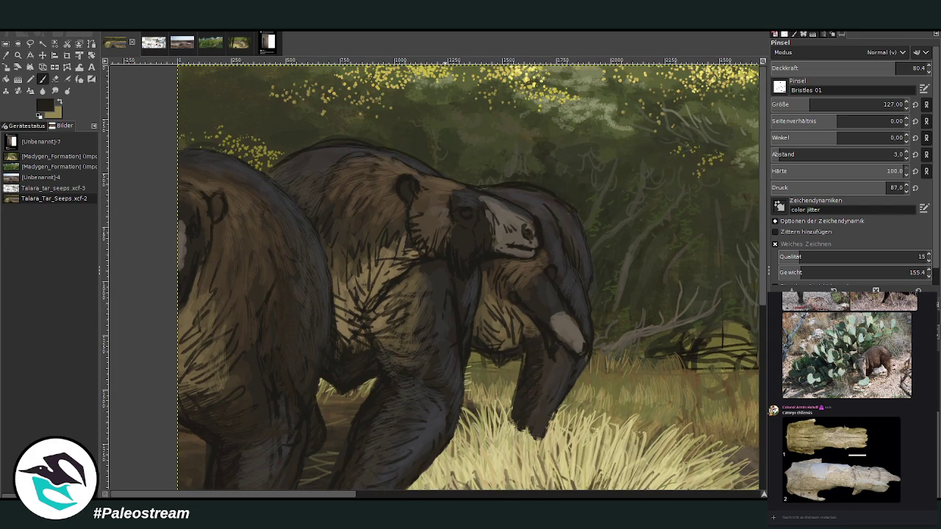
left_click(6, 55)
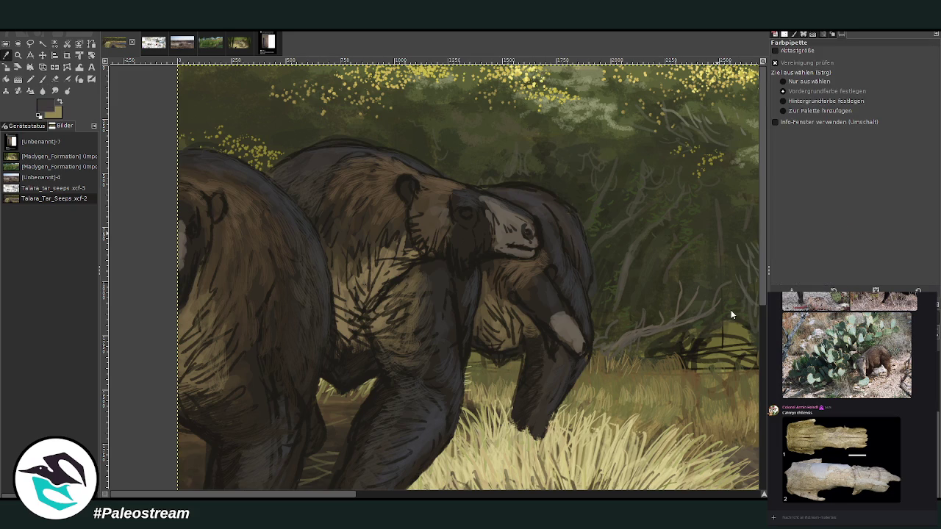
Shade the neck and body front darker at opacity 53, then pick a grey at opacity 34.4.
left_click(42, 78)
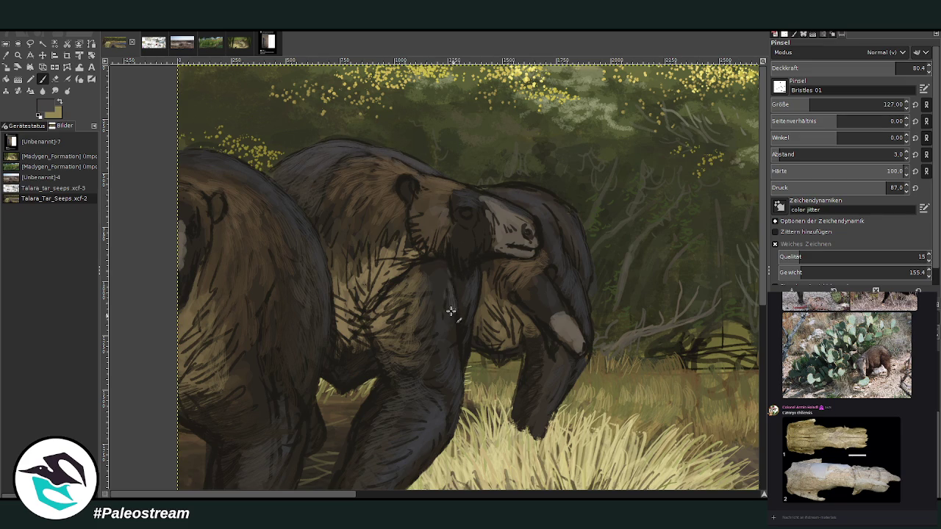
left_click(854, 67)
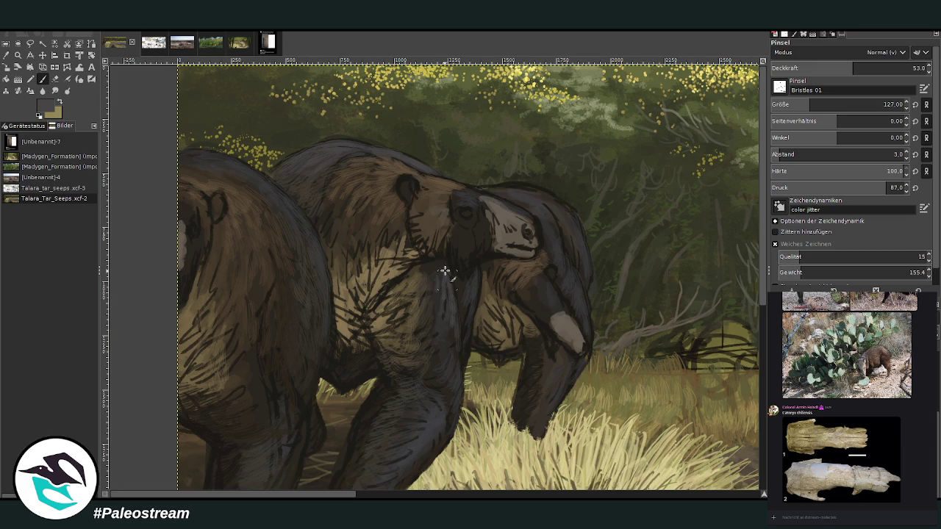
left_click_drag(471, 279, 476, 317)
mouse_move(558, 303)
left_mouse_down()
mouse_move(546, 280)
mouse_move(559, 247)
mouse_move(530, 204)
left_mouse_up()
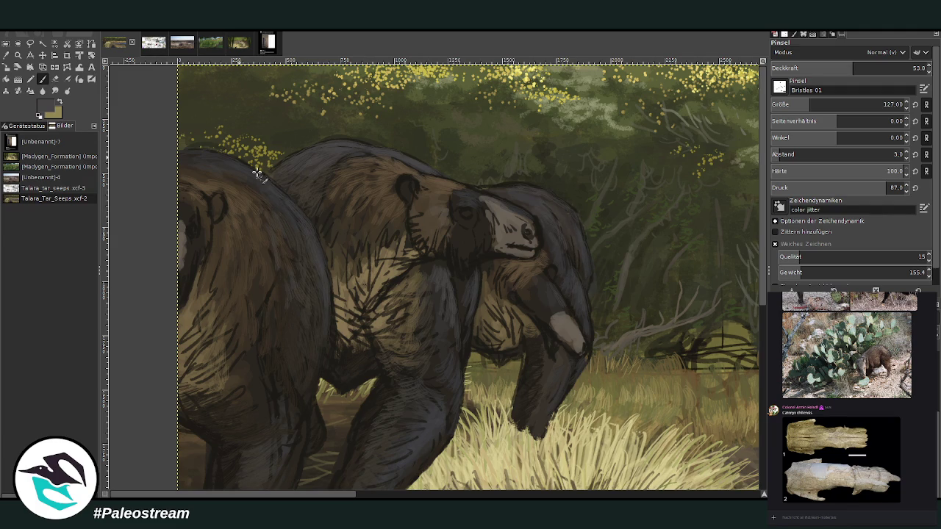
left_click(622, 153, "ctrl")
left_click(825, 67)
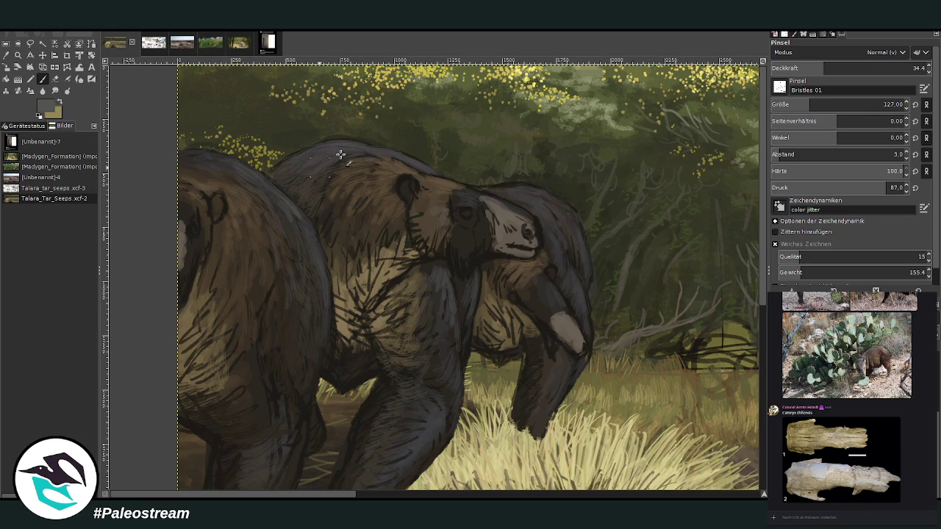
key("ctrl+shift+j")
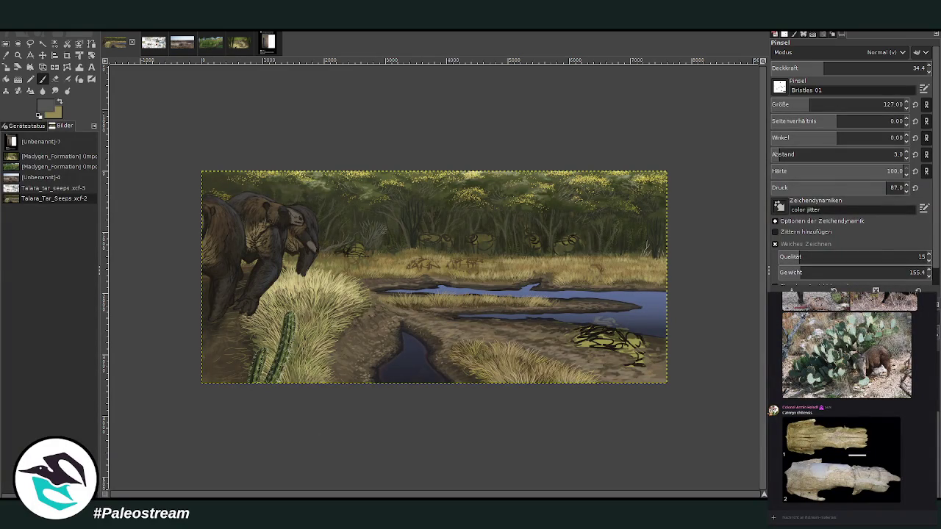
Zoom in on the sloths' heads and set Chalk 03 to size 63, opacity 56.2.
left_click(16, 55)
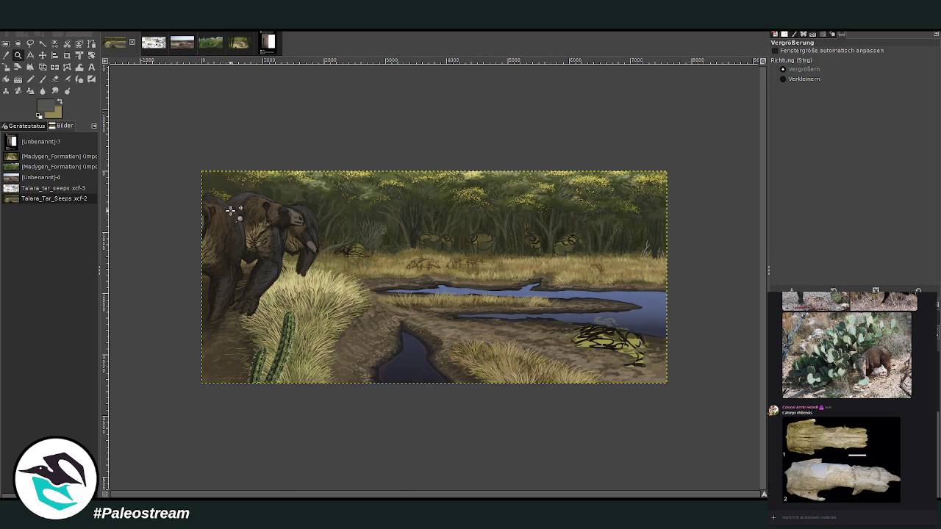
left_click_drag(191, 144, 367, 356)
left_click_drag(264, 120, 513, 427)
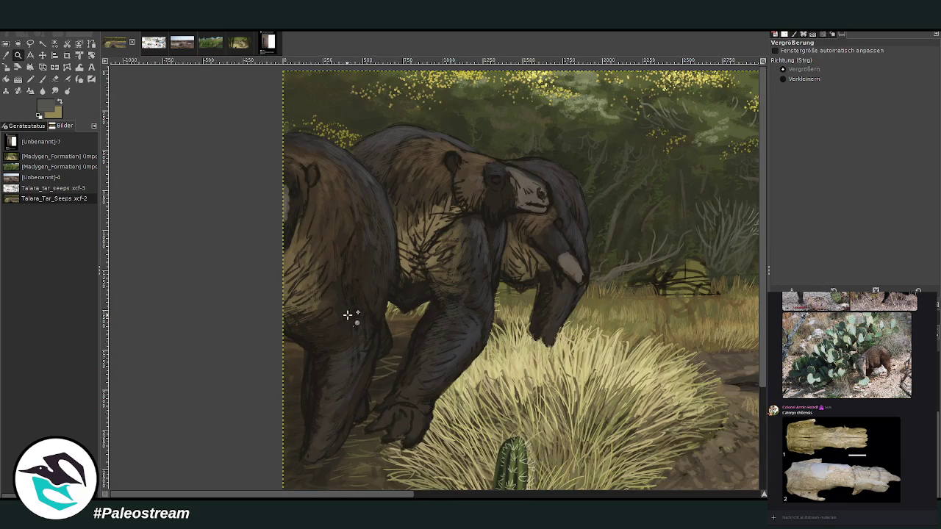
left_click_drag(285, 98, 625, 450)
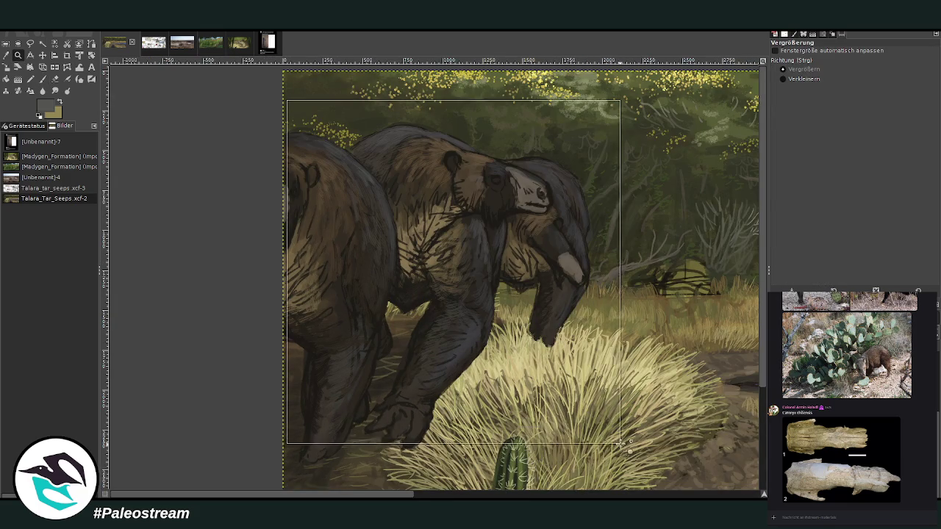
left_click_drag(324, 81, 647, 380)
key("o")
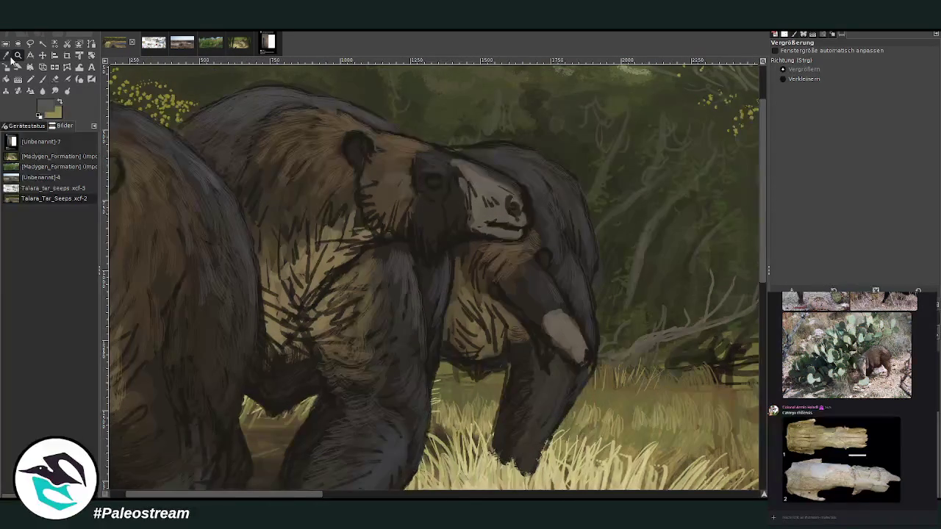
key("p")
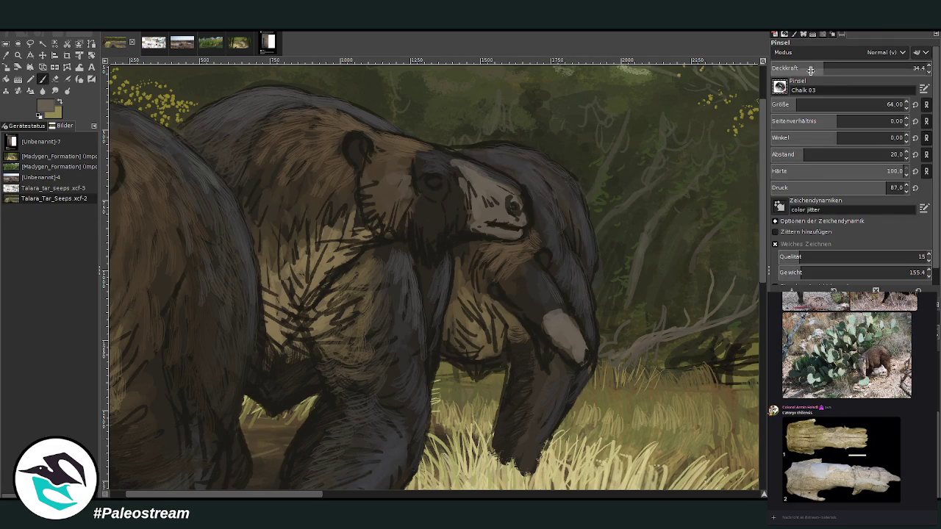
left_click(915, 68)
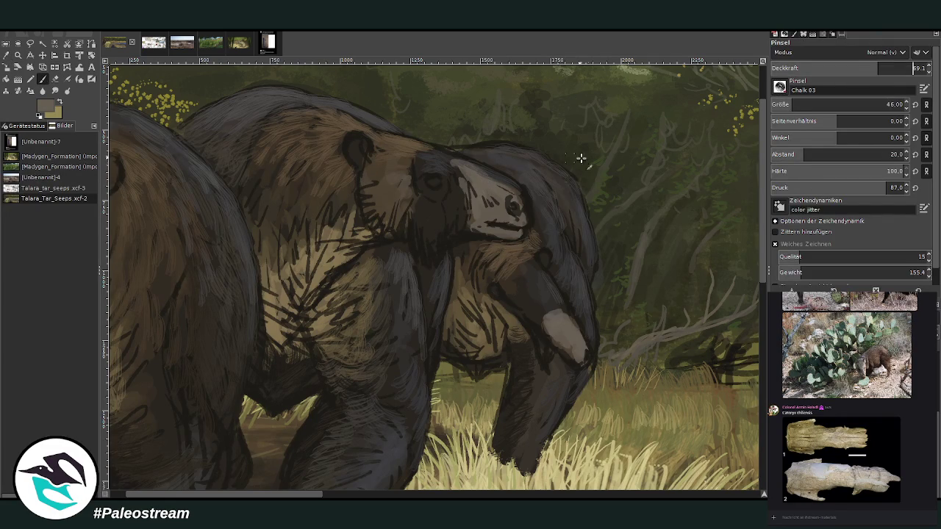
type("69.1")
key("Return")
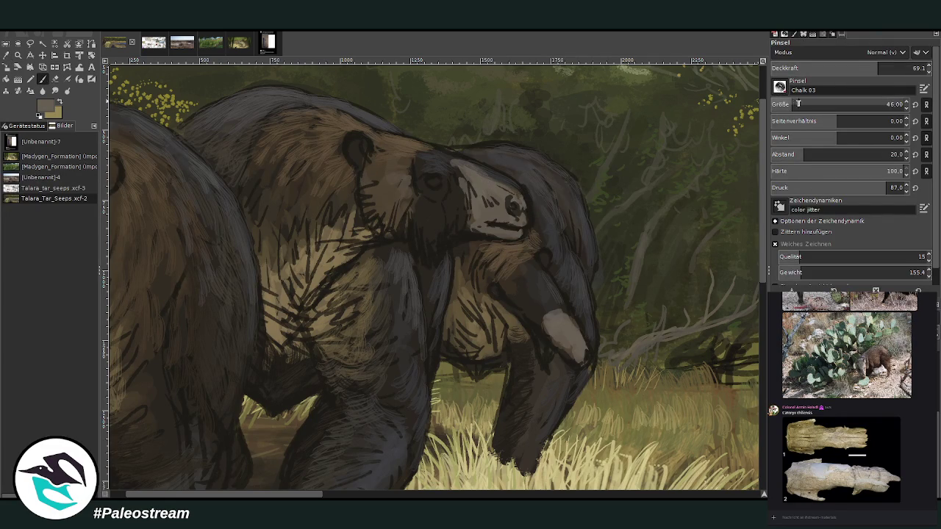
left_click(799, 104)
left_click(857, 68)
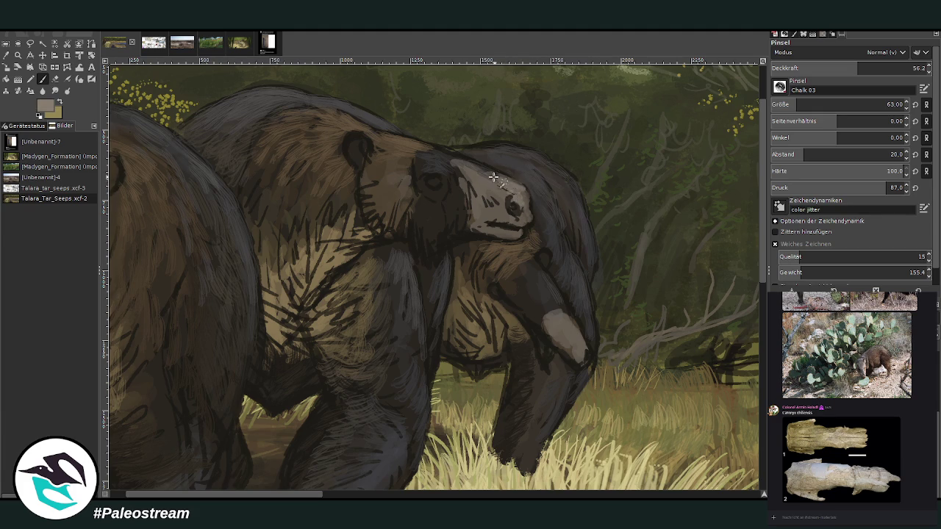
Lighten the snout, mouth, lower jaw and chin, and add light beige around the eye.
left_click_drag(493, 177, 520, 221)
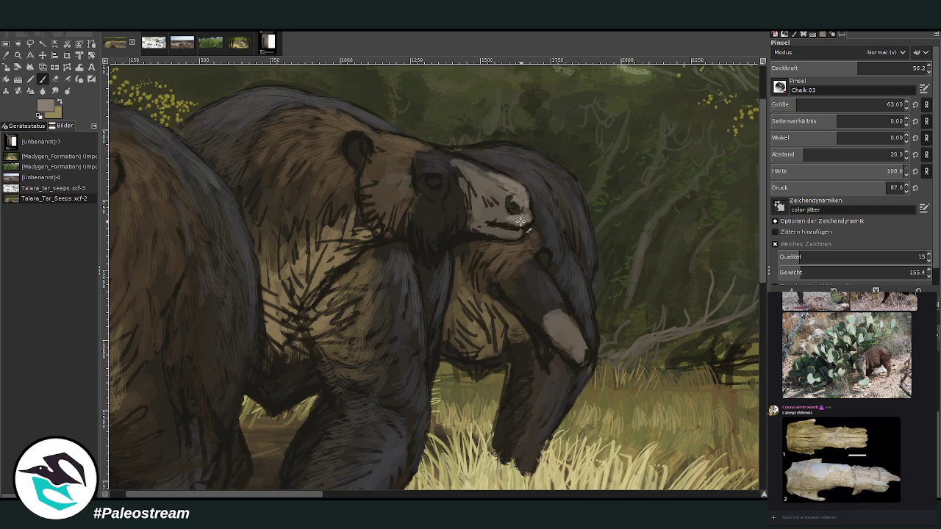
left_click_drag(517, 229, 486, 219)
mouse_move(499, 185)
left_mouse_down()
mouse_move(492, 172)
mouse_move(462, 163)
mouse_move(507, 195)
mouse_move(502, 206)
mouse_move(524, 206)
mouse_move(491, 221)
mouse_move(528, 214)
left_mouse_up()
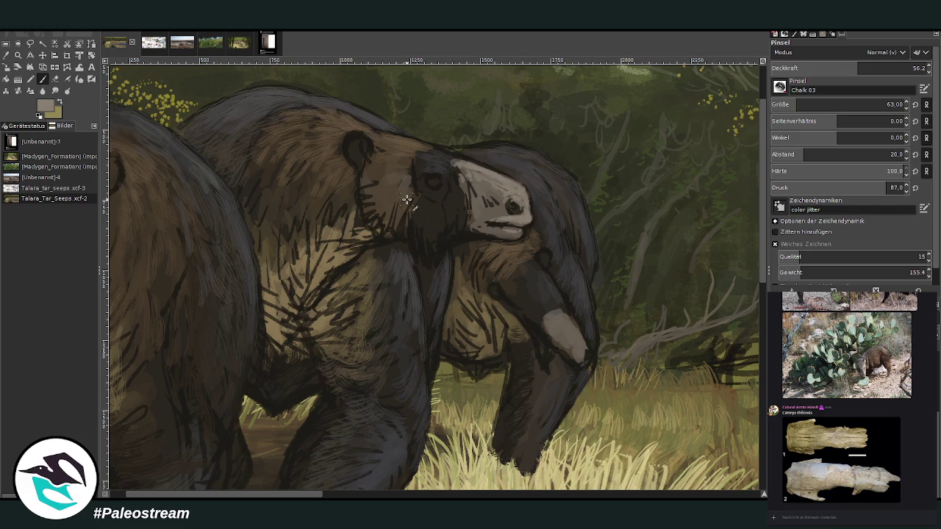
mouse_move(581, 355)
left_mouse_down()
mouse_move(561, 320)
mouse_move(584, 346)
mouse_move(555, 319)
left_mouse_up()
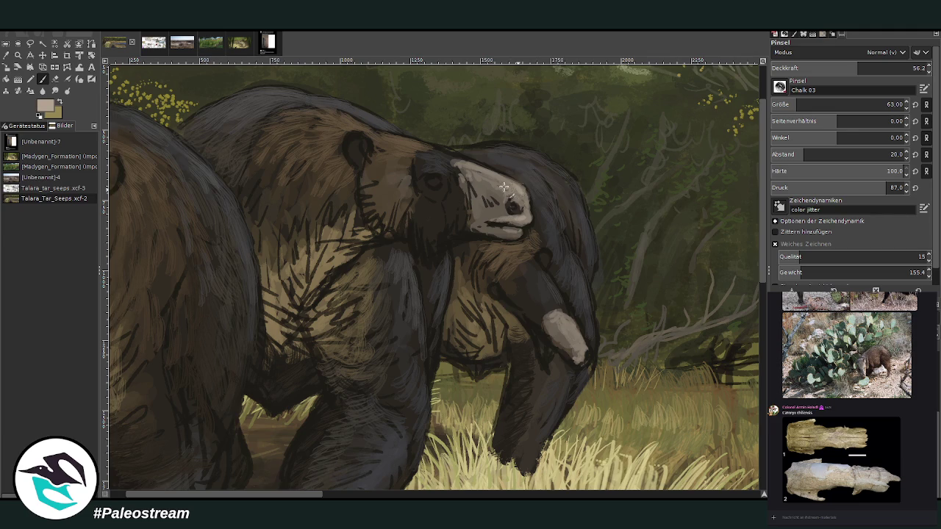
mouse_move(503, 187)
left_mouse_down()
mouse_move(507, 200)
mouse_move(503, 184)
mouse_move(456, 162)
left_mouse_up()
left_click(646, 208, "ctrl")
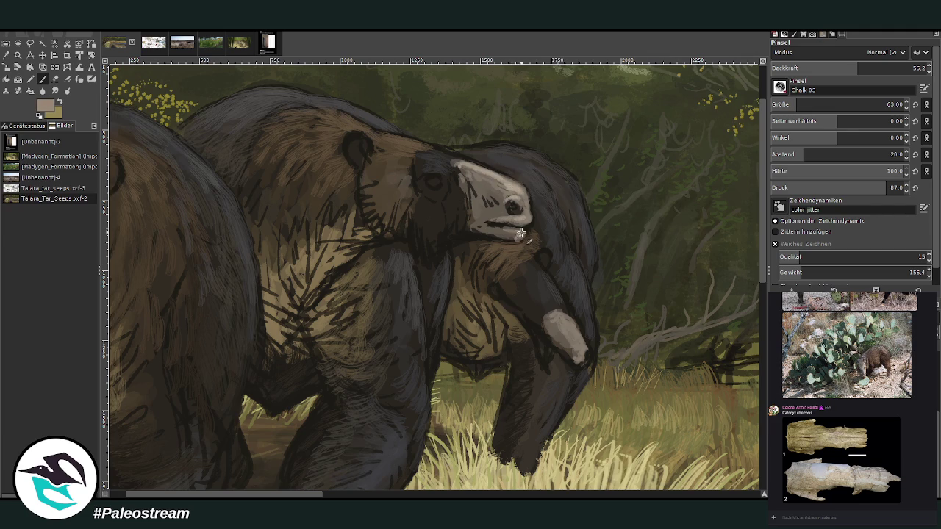
mouse_move(520, 233)
left_mouse_down()
mouse_move(507, 220)
mouse_move(518, 243)
mouse_move(482, 227)
mouse_move(483, 217)
mouse_move(503, 215)
left_mouse_up()
left_click(503, 215, "ctrl")
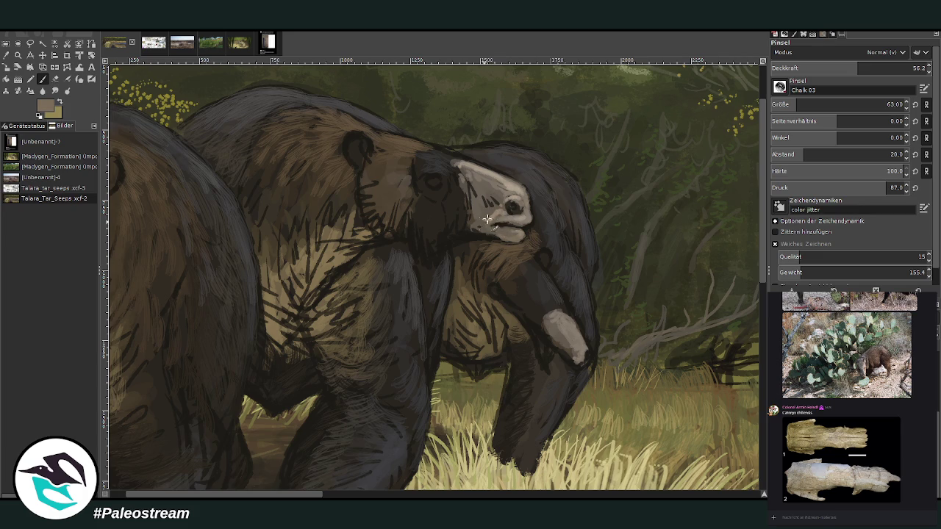
At raised opacity, repaint the snout light grey and add highlights around the eye.
left_click_drag(489, 213, 493, 203)
left_click(881, 67)
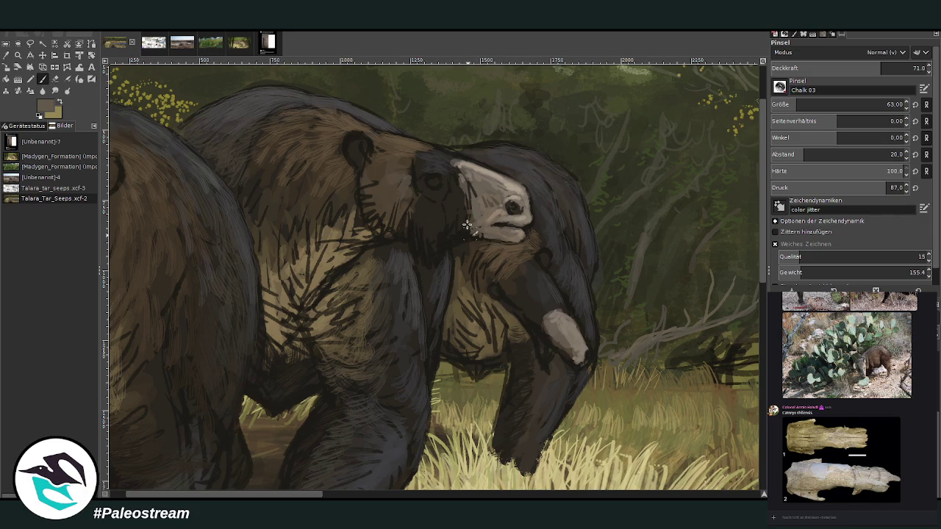
left_click(895, 68)
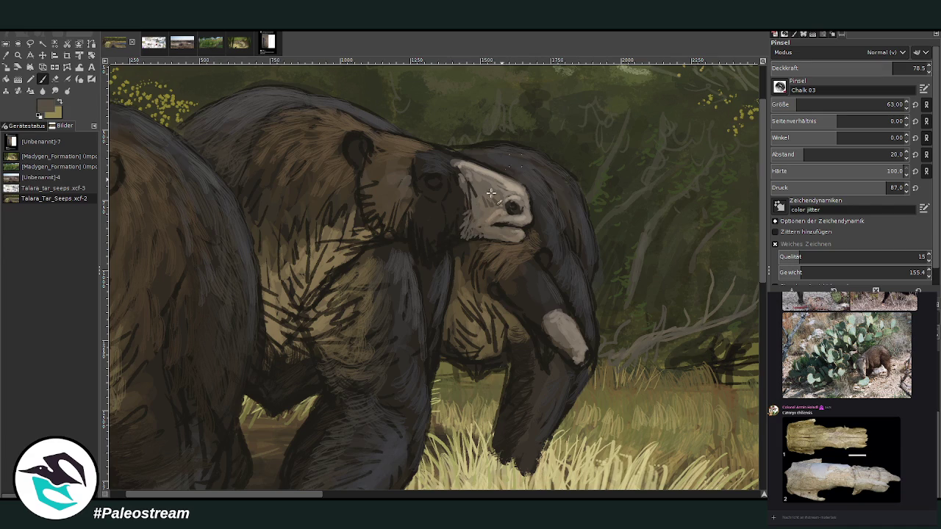
mouse_move(462, 219)
left_mouse_down()
mouse_move(463, 196)
mouse_move(513, 216)
left_mouse_up()
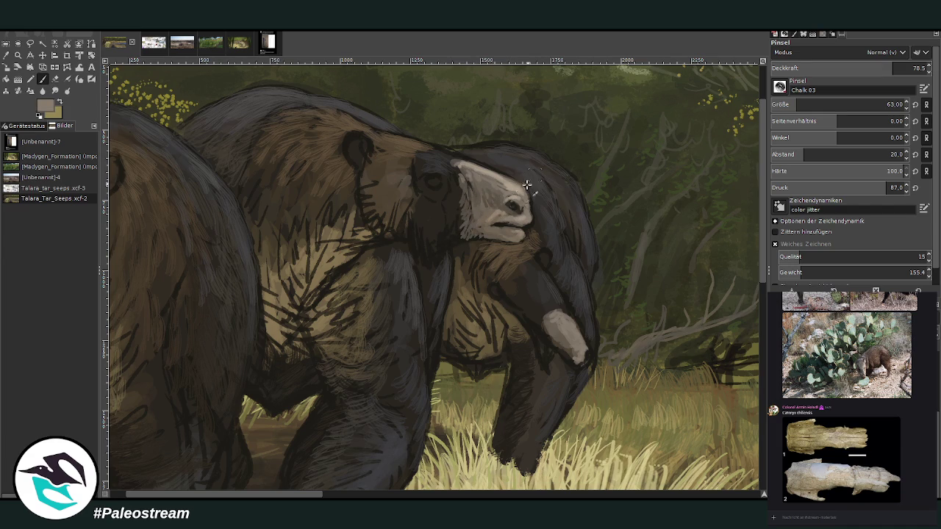
left_click_drag(509, 193, 491, 196)
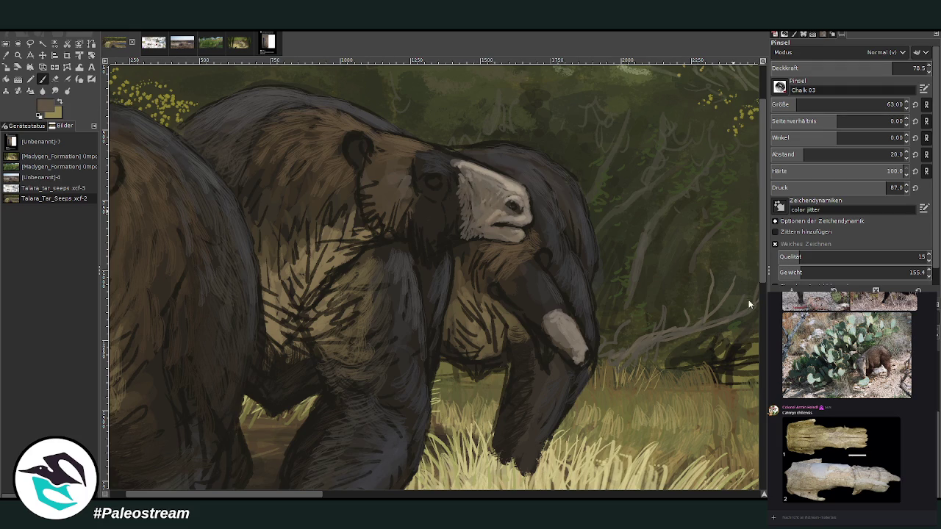
mouse_move(446, 189)
left_mouse_down()
mouse_move(420, 200)
mouse_move(437, 203)
mouse_move(424, 195)
mouse_move(431, 258)
mouse_move(446, 242)
left_mouse_up()
Pick a darker colour and set the brush to size 32, opacity 53.
left_click(520, 134, "ctrl")
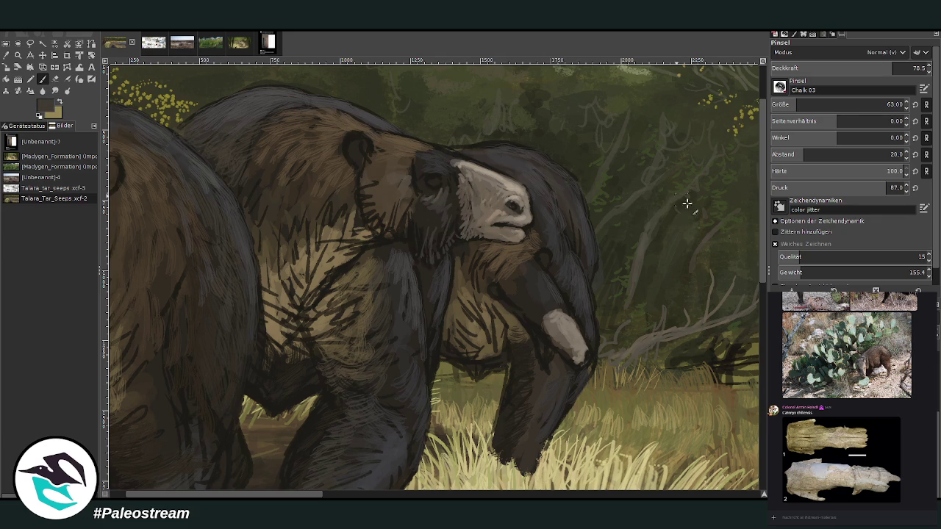
left_click(801, 104)
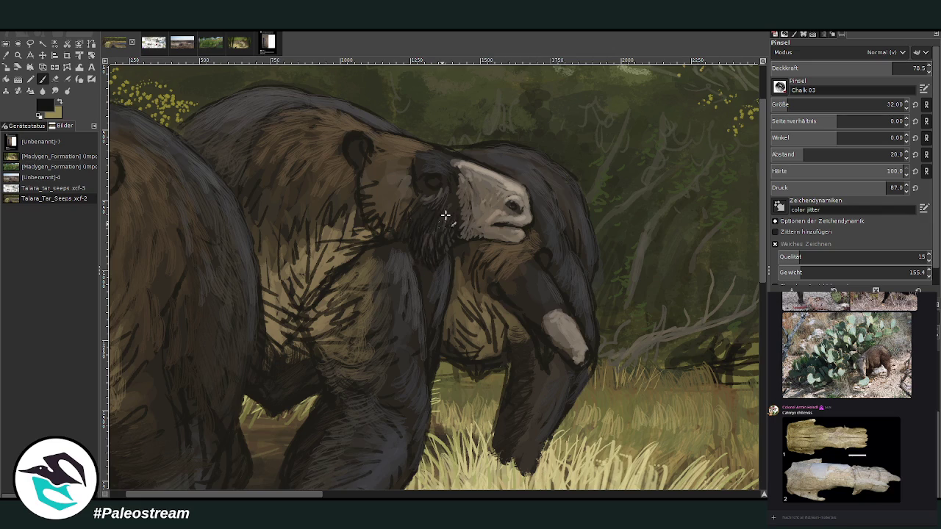
left_click(855, 68)
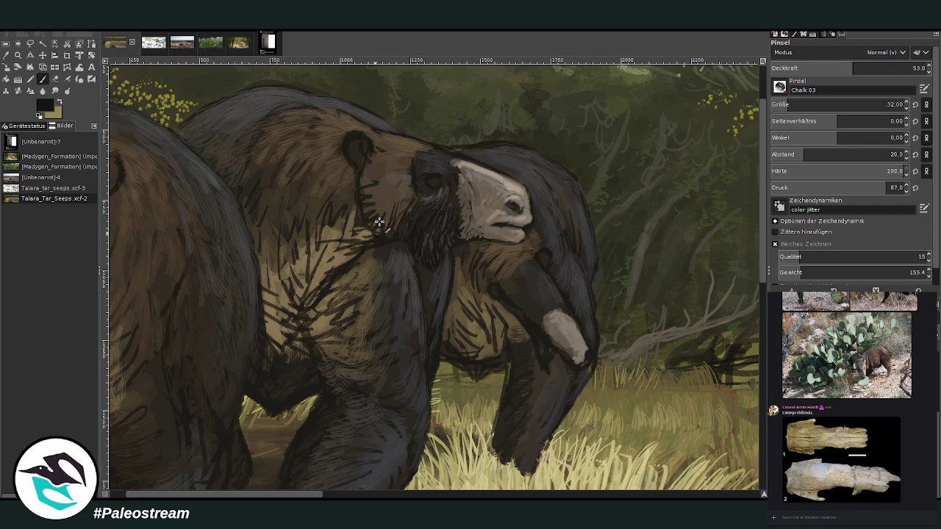
Sample a brown from the fur and set the brush to size 45, opacity 41.6.
key("o")
left_click(401, 190)
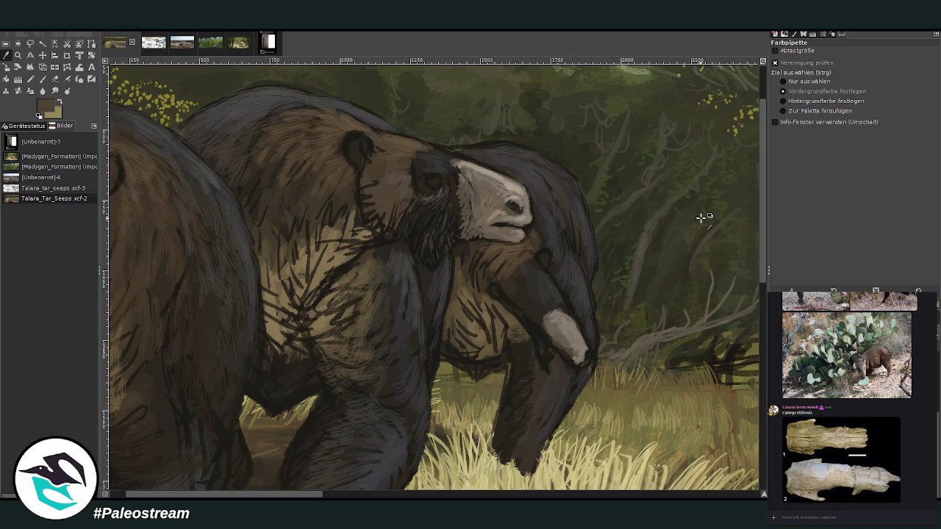
key("p")
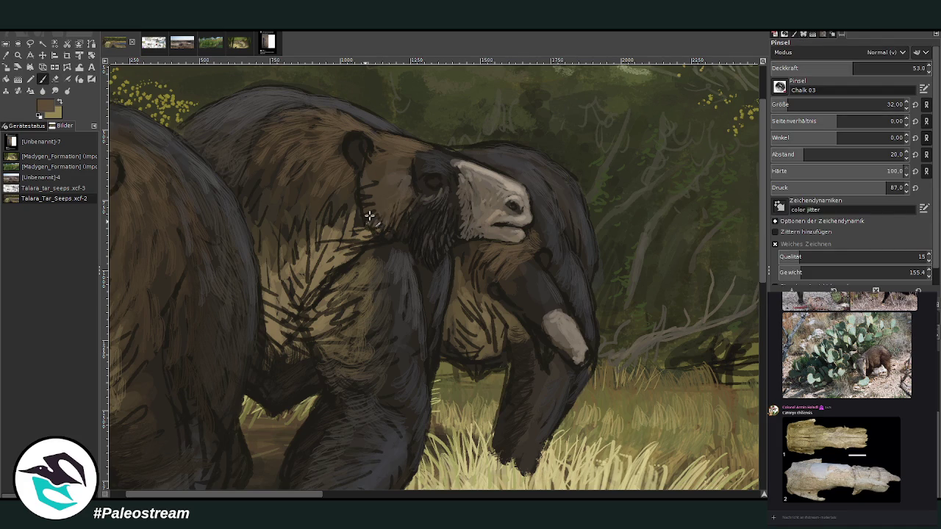
left_click(914, 67)
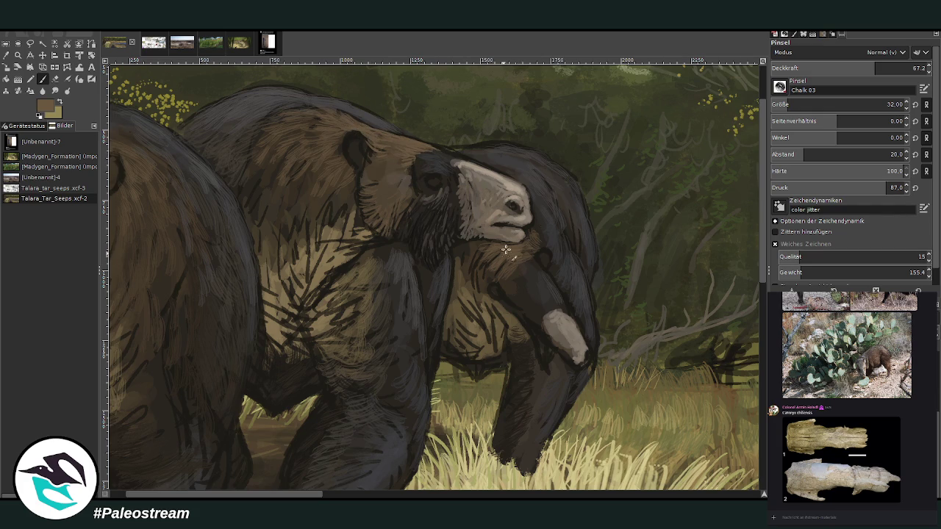
key("bracketright")
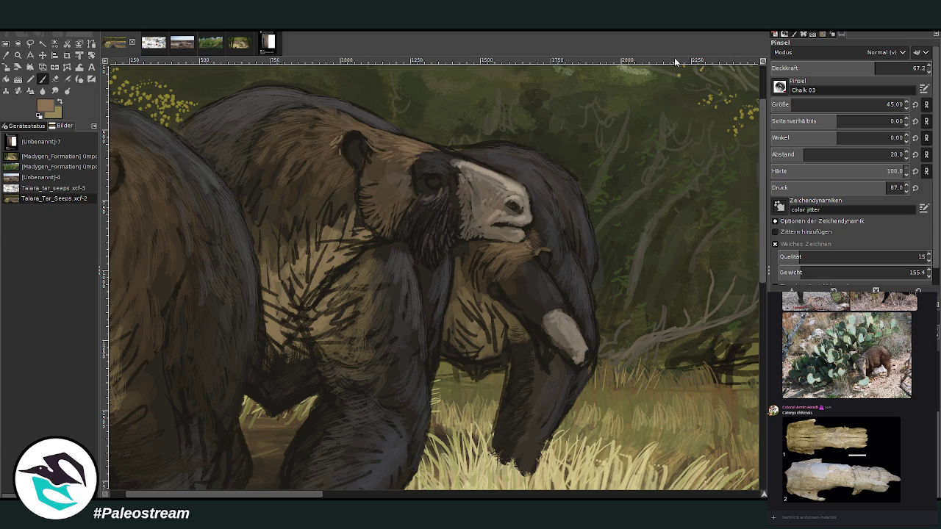
left_click_drag(875, 69, 835, 70)
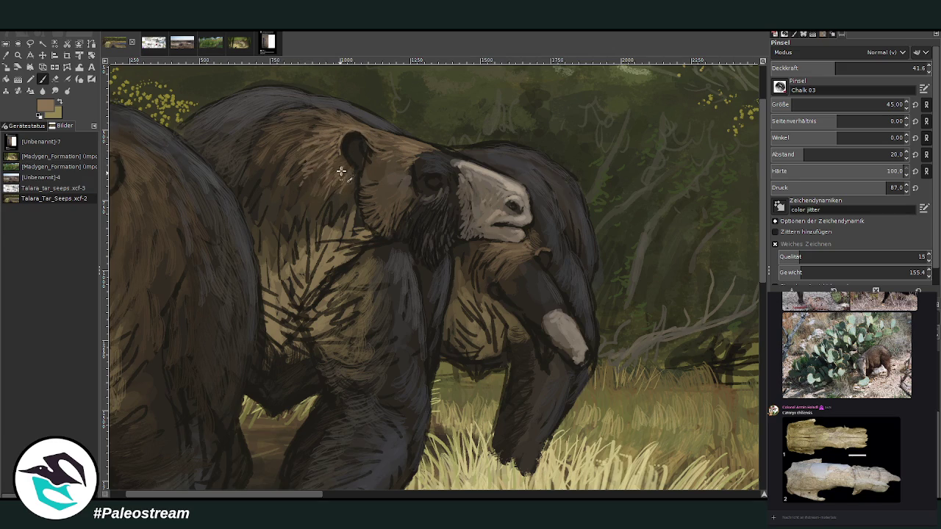
Stroke fur over the top of the head, then add a faint neck stroke at opacity 26.2.
left_click_drag(309, 134, 339, 112)
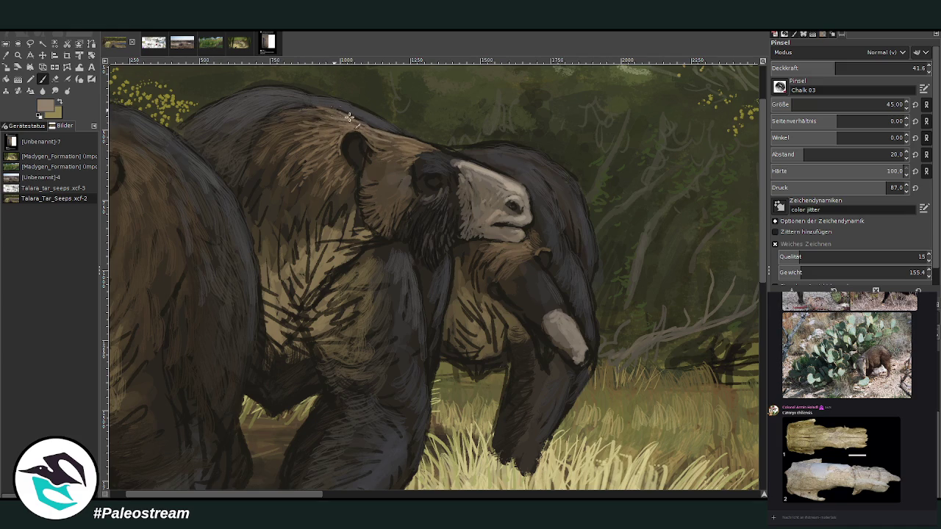
left_click(810, 68)
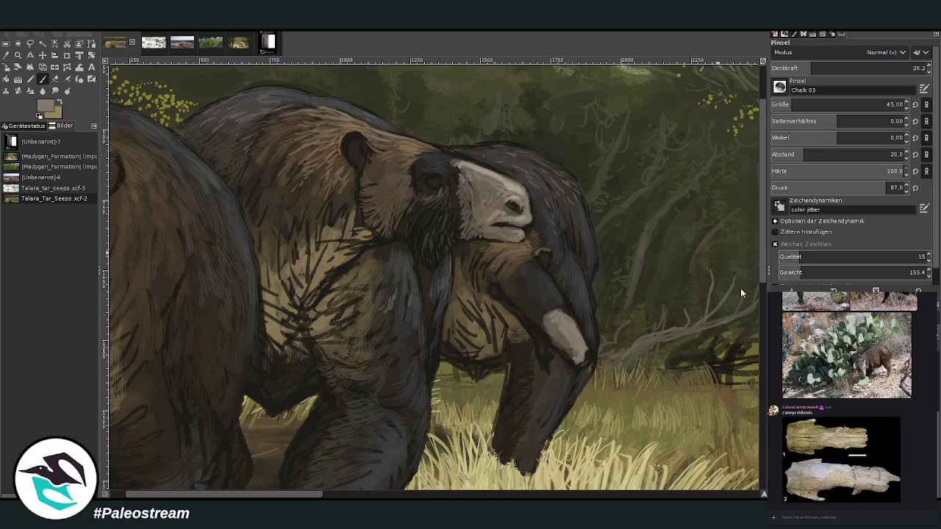
left_click_drag(425, 358, 421, 317)
Paint a dark fur stroke on the chest at opacity 62.5.
left_click(16, 56)
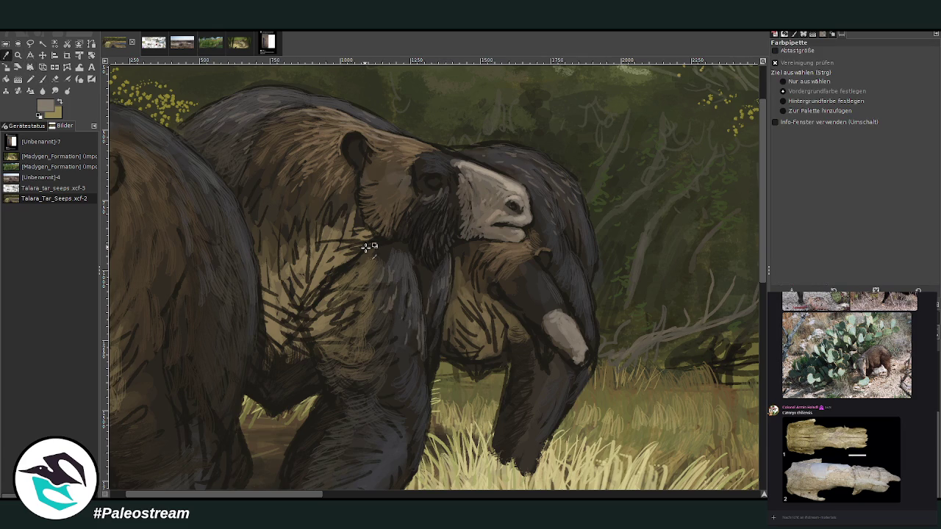
left_click(43, 78)
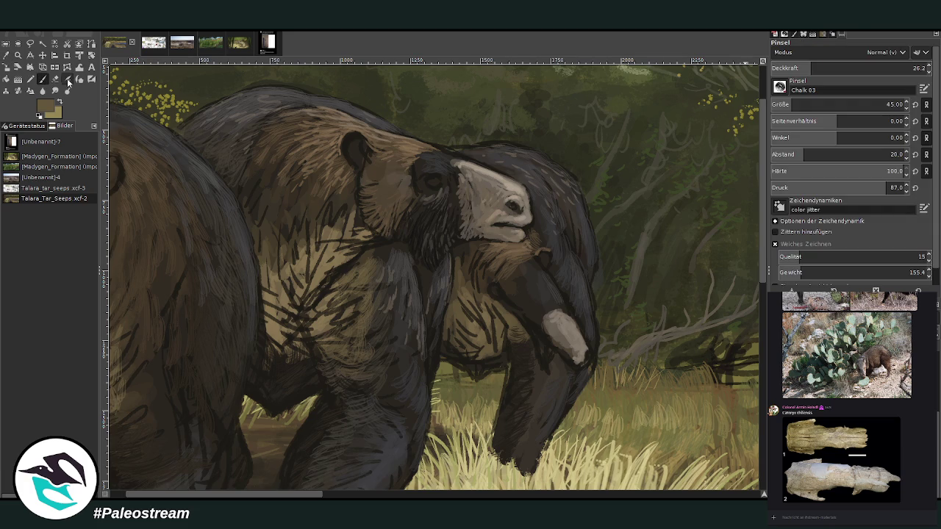
left_click(871, 67)
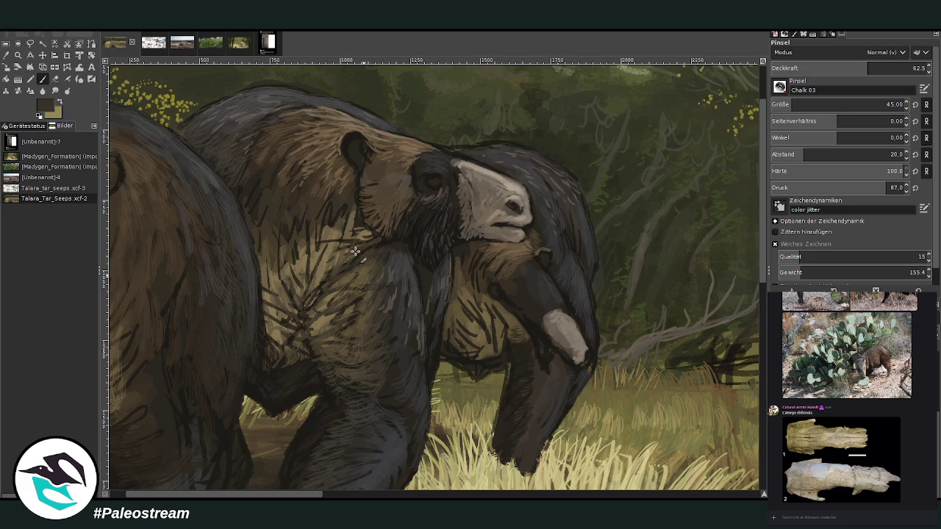
left_click_drag(317, 219, 315, 248)
Zoom in close on the sloth's head.
scroll(256, 213, "down", 2)
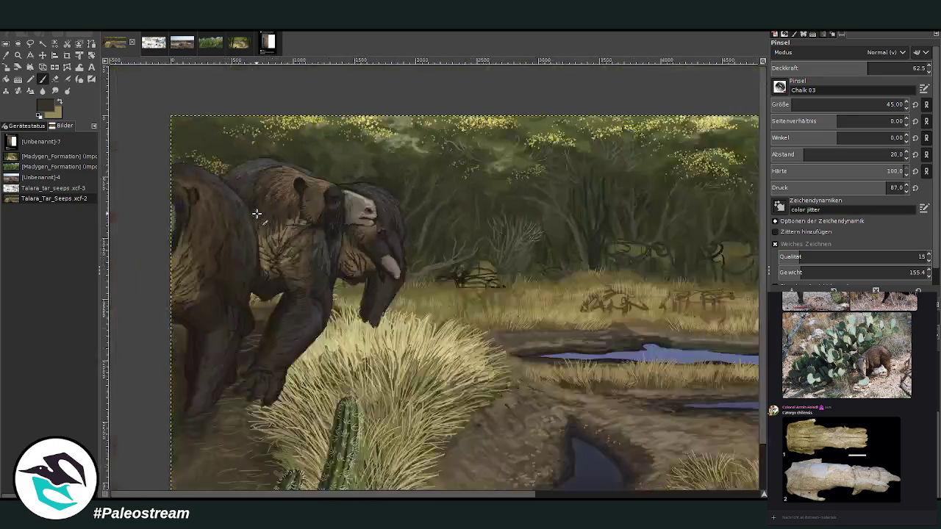
scroll(257, 213, "down", 1)
key("z")
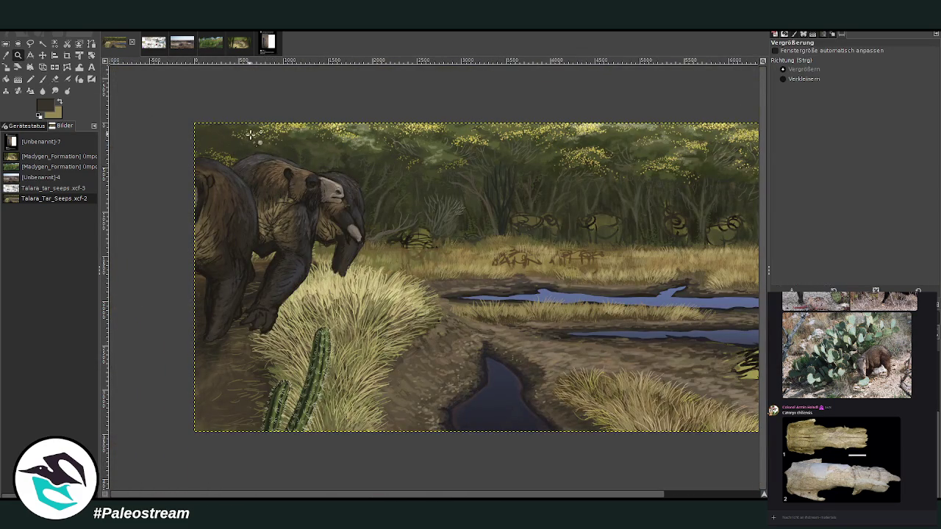
left_click_drag(274, 148, 315, 194)
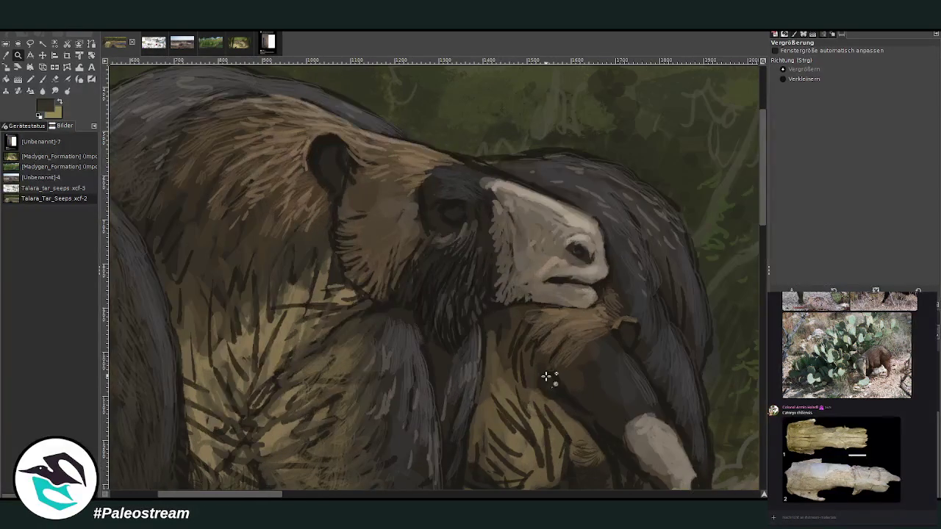
key("o")
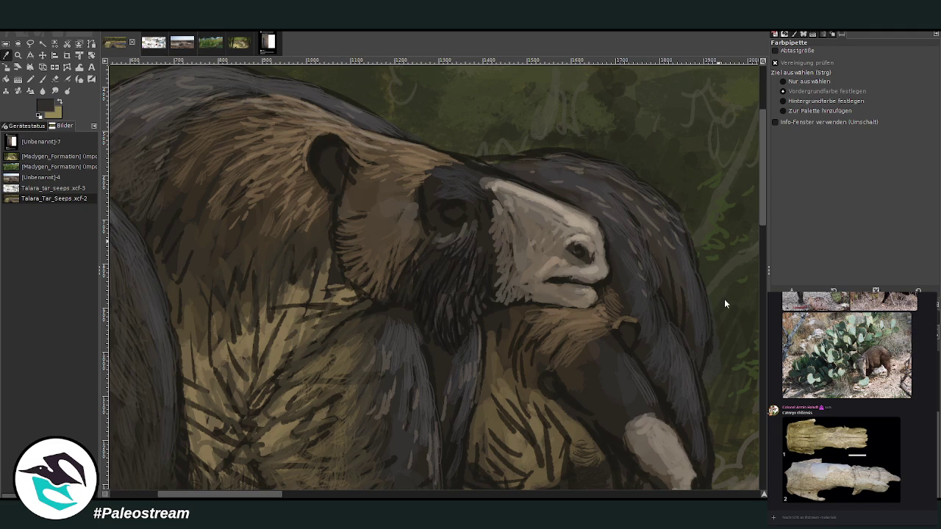
Erase a short piece of the old dark outline at the top of the sloth's head.
key("p")
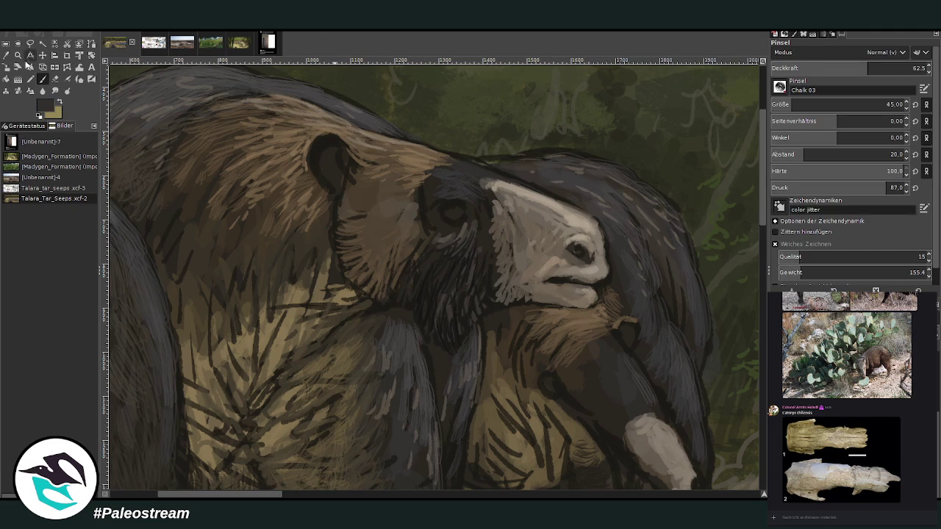
left_click(55, 79)
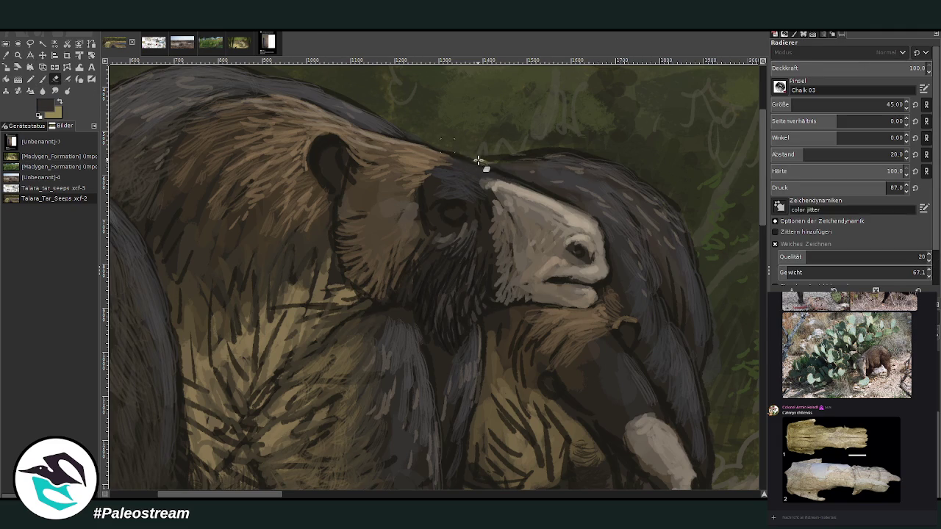
left_click_drag(464, 155, 481, 159)
Sample the fur colour near the head top and paint dark strokes along the head's top outline.
left_click(9, 56)
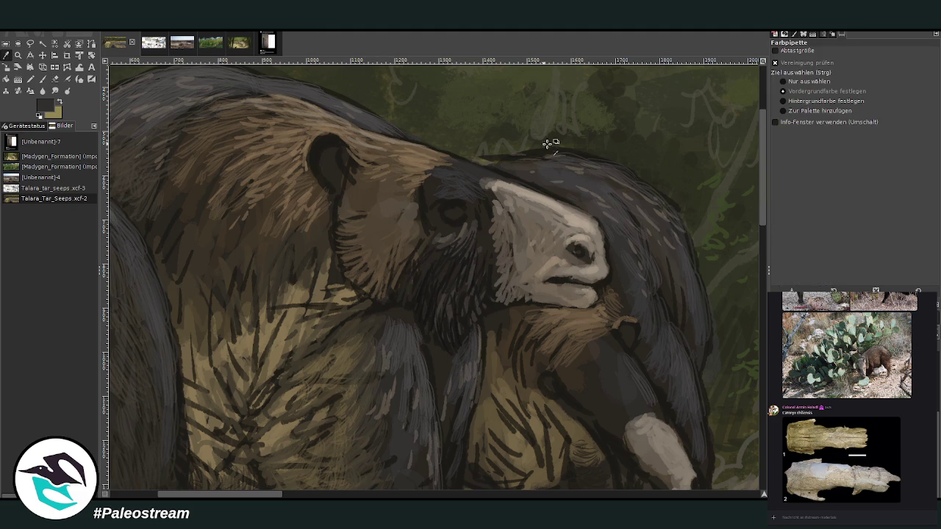
left_click(534, 144)
left_click(44, 80)
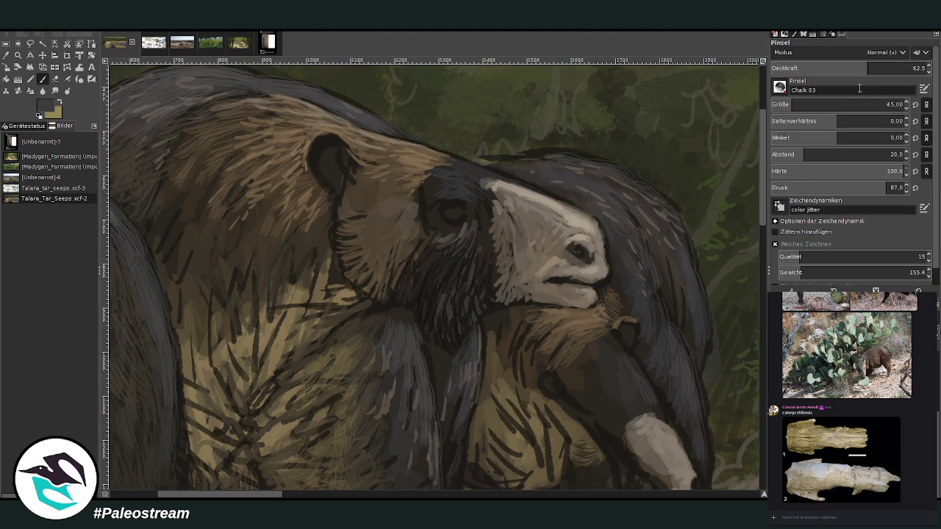
mouse_move(499, 169)
left_mouse_down()
mouse_move(488, 169)
mouse_move(529, 153)
mouse_move(609, 164)
mouse_move(669, 201)
left_mouse_up()
mouse_move(507, 158)
left_mouse_down()
mouse_move(467, 156)
mouse_move(559, 155)
mouse_move(643, 180)
mouse_move(685, 232)
left_mouse_up()
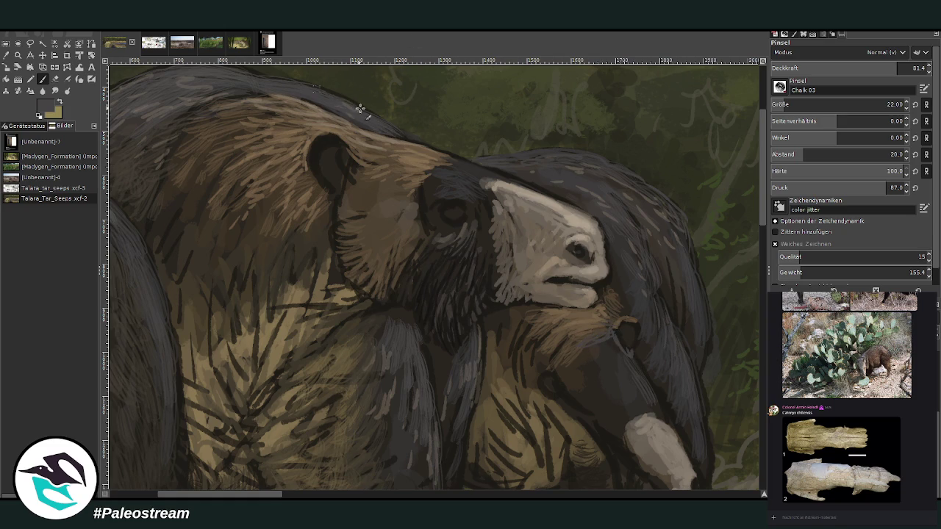
Stroke the back's top edge, then lighten the mouth line and chin with grey at 37.2 opacity.
left_click_drag(361, 110, 298, 84)
left_click(734, 296, "ctrl")
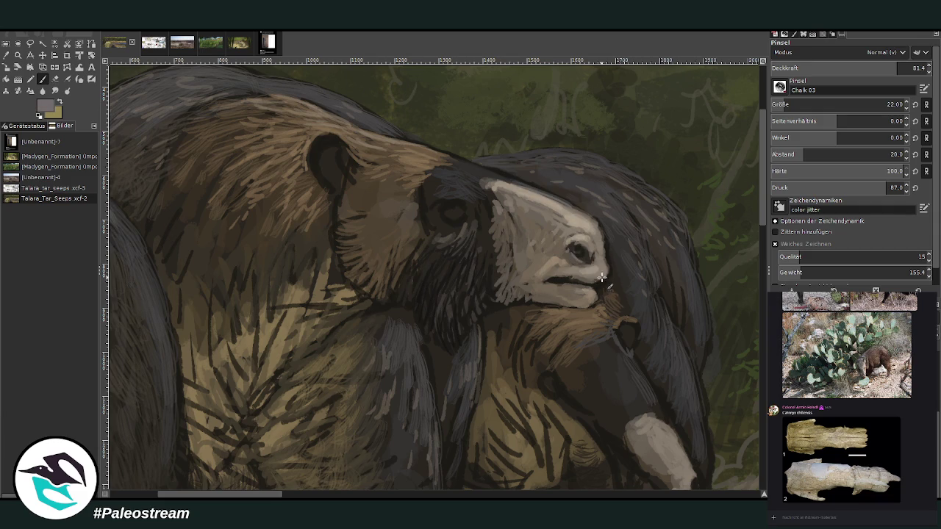
left_click(735, 303, "ctrl")
mouse_move(602, 277)
left_mouse_down()
mouse_move(548, 280)
mouse_move(597, 290)
left_mouse_up()
left_click(654, 232, "ctrl")
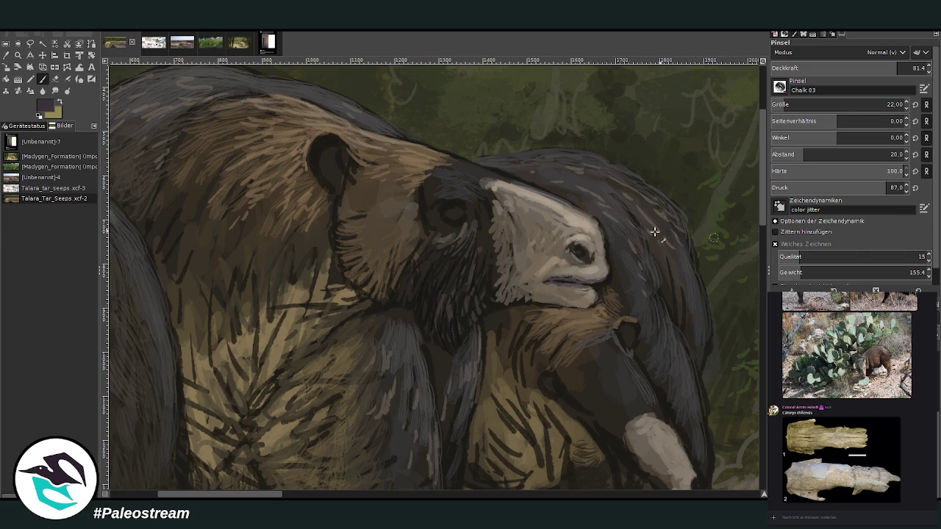
left_click(830, 67)
mouse_move(573, 300)
left_mouse_down()
mouse_move(532, 285)
mouse_move(544, 262)
mouse_move(566, 254)
mouse_move(536, 225)
mouse_move(543, 213)
left_mouse_up()
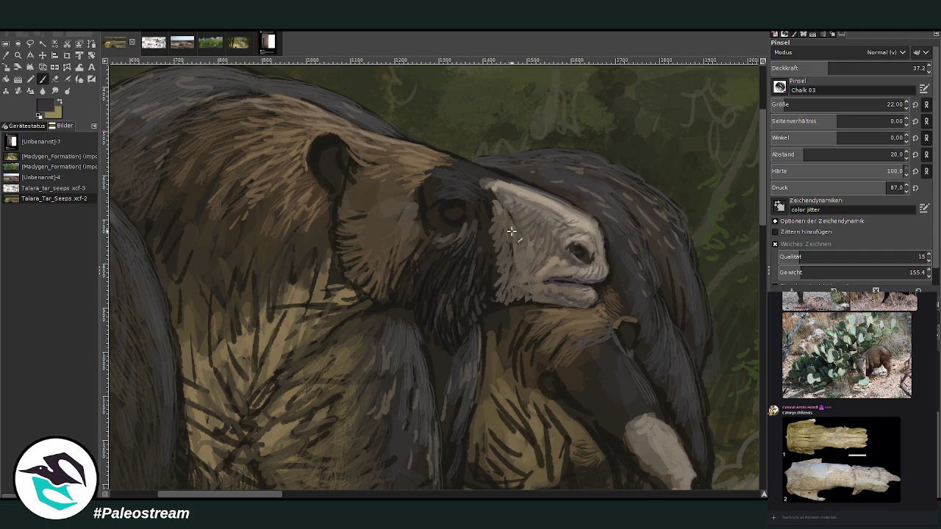
Paint a lighter purplish-grey ring around the eye's pupil, raising brush opacity to 88.
left_click(739, 314, "ctrl")
left_click(865, 65)
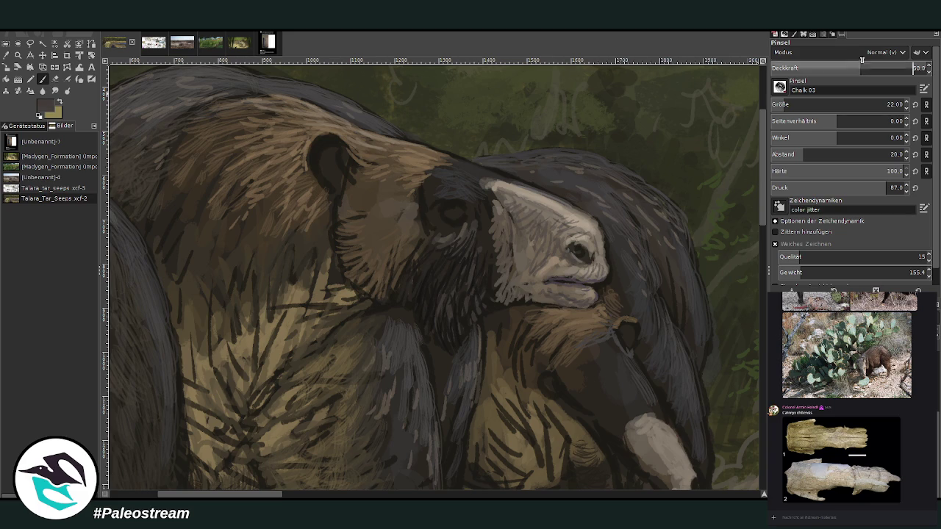
left_click_drag(446, 216, 462, 203)
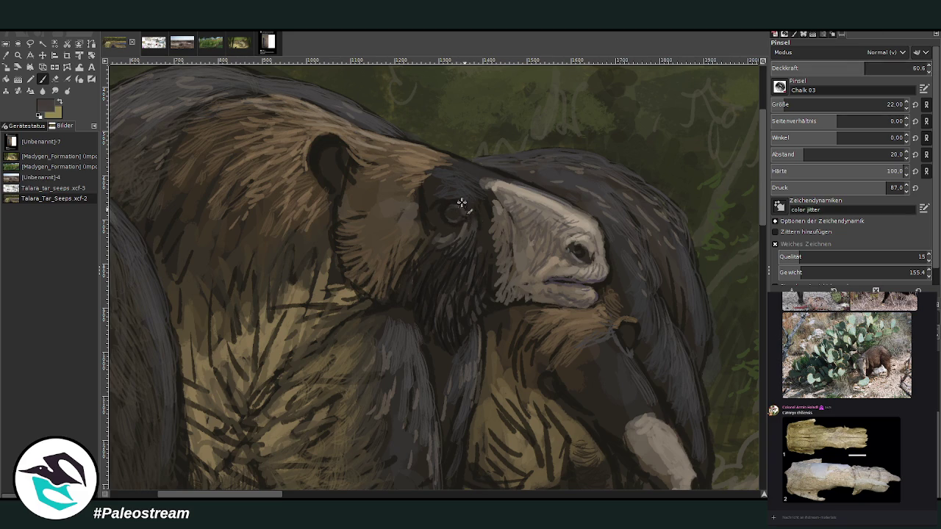
left_click(912, 66)
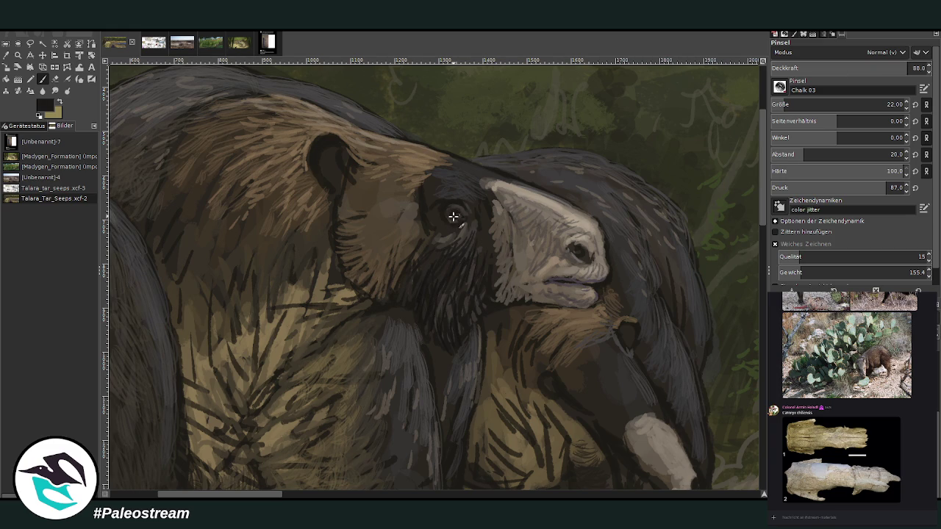
left_click(580, 181, "ctrl")
left_click(739, 279, "ctrl")
Zoom in to frame the front sloth's head and chest and sample a brown fur colour.
scroll(371, 258, "down", 2)
scroll(372, 257, "down", 1)
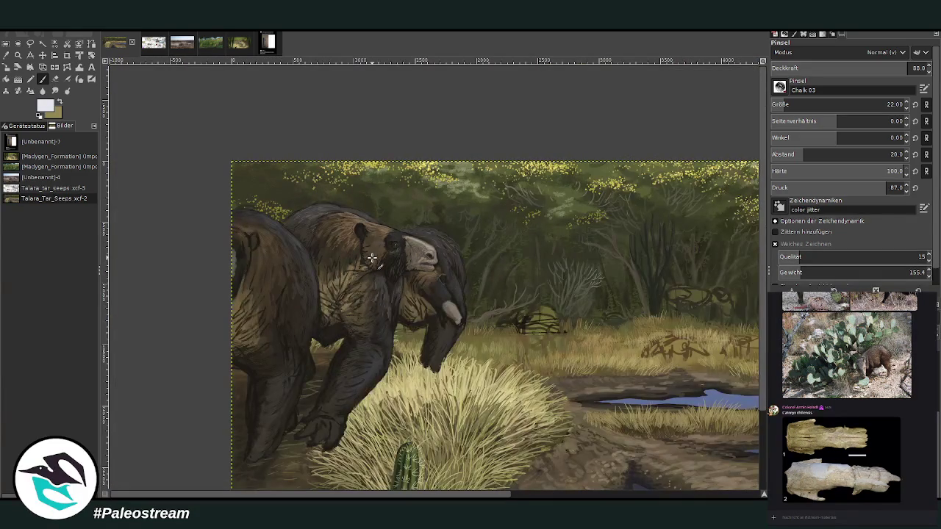
key("z")
left_click_drag(281, 212, 425, 377)
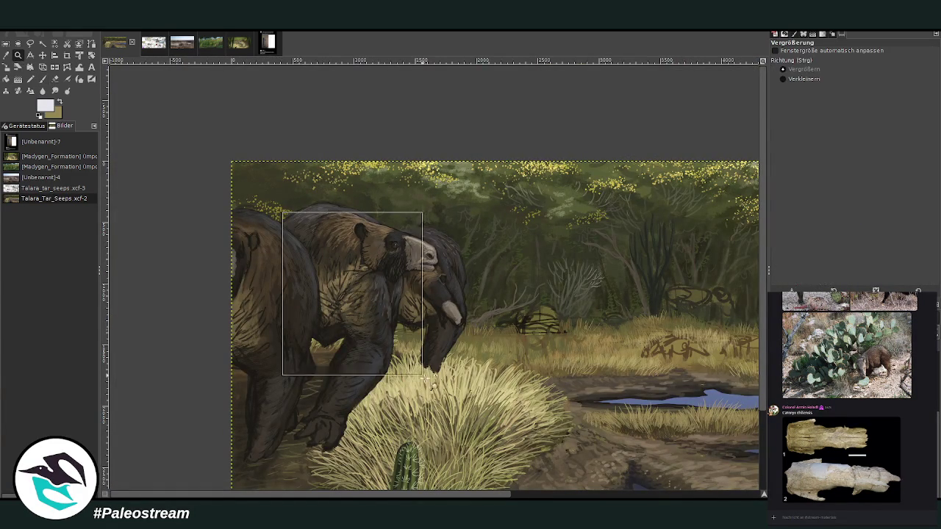
left_click_drag(272, 95, 582, 406)
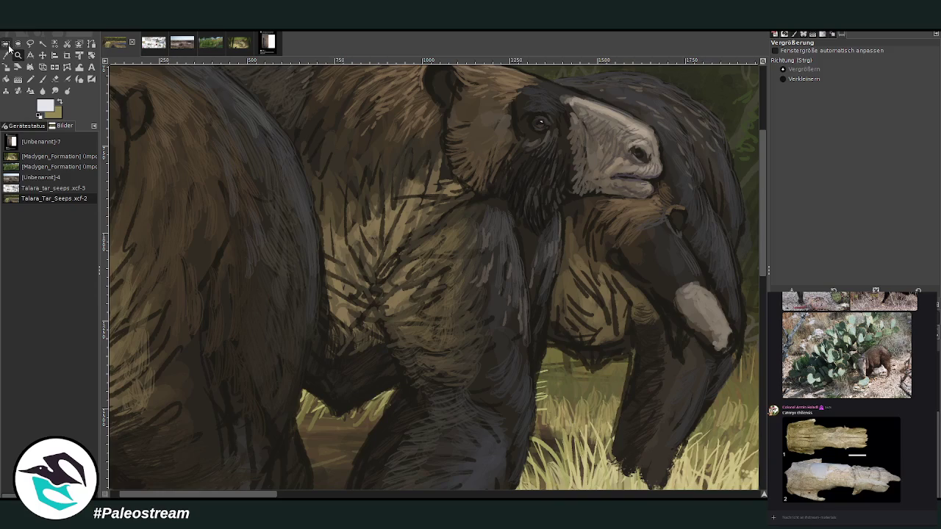
left_click(6, 55)
left_click(401, 224)
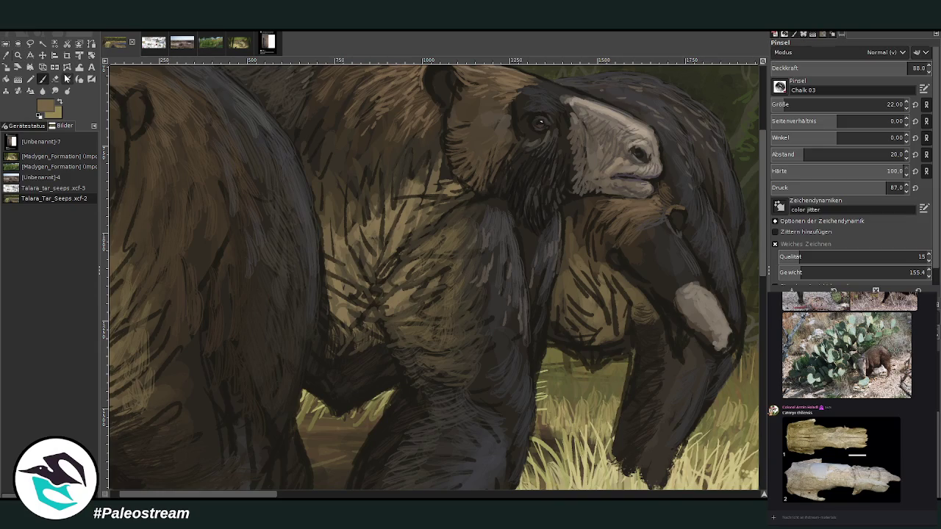
left_click(42, 78)
Paint light hair strokes down the chest, across its left side and toward the shoulder.
scroll(774, 104, "down", 7)
left_click_drag(385, 233, 400, 211)
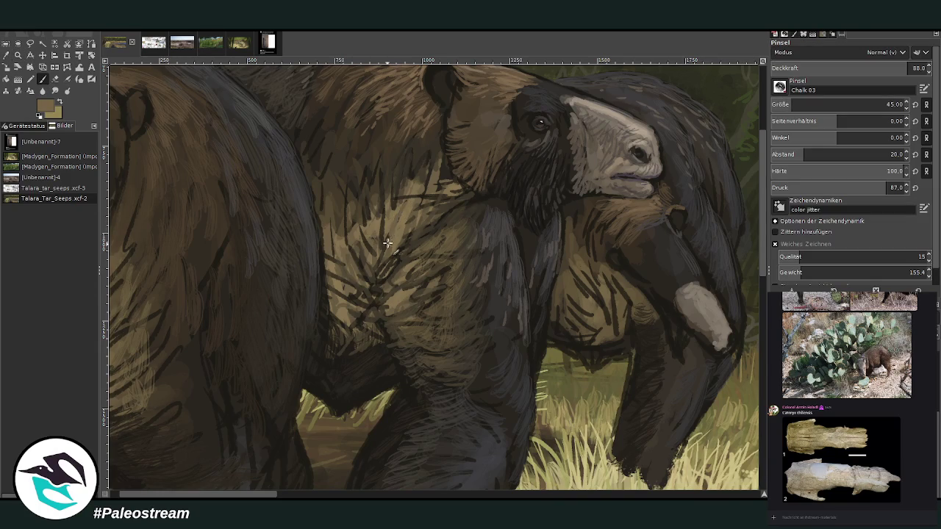
left_click_drag(388, 254, 412, 228)
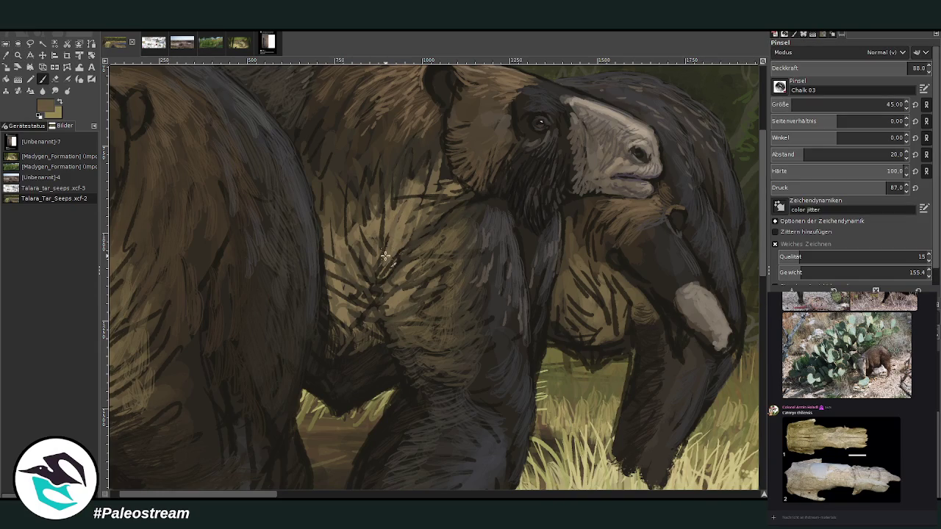
left_click_drag(385, 257, 412, 246)
mouse_move(388, 290)
left_mouse_down()
mouse_move(404, 268)
mouse_move(405, 291)
mouse_move(409, 276)
left_mouse_up()
left_click_drag(325, 266, 356, 218)
mouse_move(384, 258)
left_mouse_down()
mouse_move(401, 188)
mouse_move(409, 197)
mouse_move(437, 189)
mouse_move(447, 166)
left_mouse_up()
left_click_drag(434, 237, 457, 217)
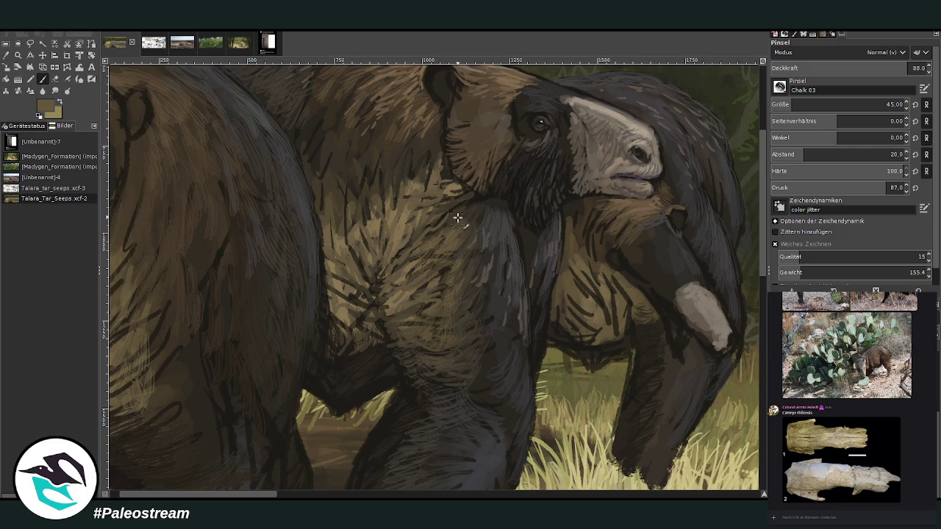
Hatch translucent light strokes on the upper and lower chest at about half opacity, then raise opacity to 77.
left_click(852, 68)
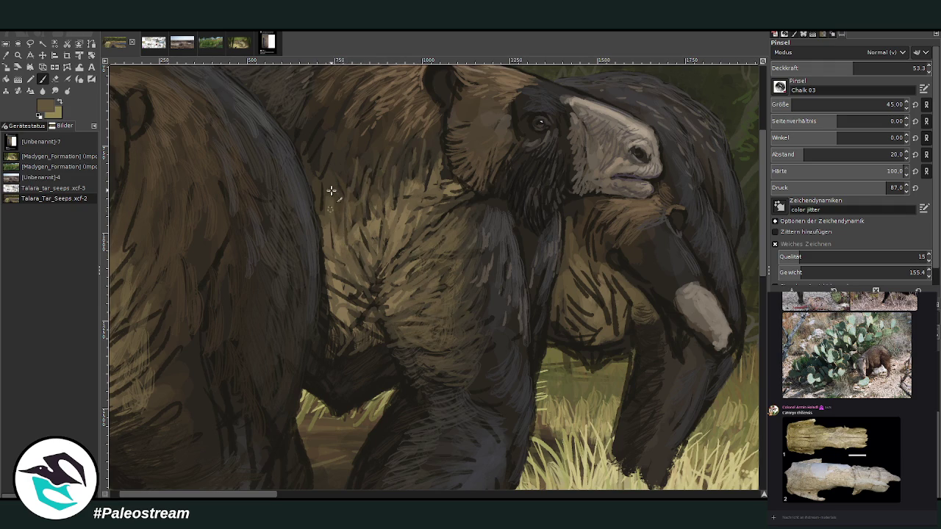
mouse_move(332, 192)
left_mouse_down()
mouse_move(319, 155)
mouse_move(332, 235)
left_mouse_up()
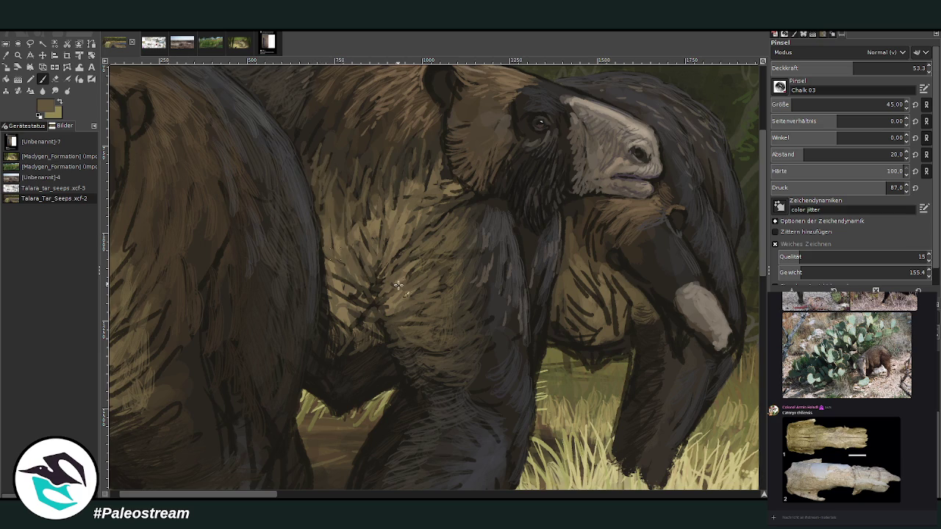
mouse_move(385, 307)
left_mouse_down()
mouse_move(357, 297)
mouse_move(370, 278)
mouse_move(340, 284)
mouse_move(354, 318)
mouse_move(339, 334)
mouse_move(367, 341)
left_mouse_up()
left_click(892, 68)
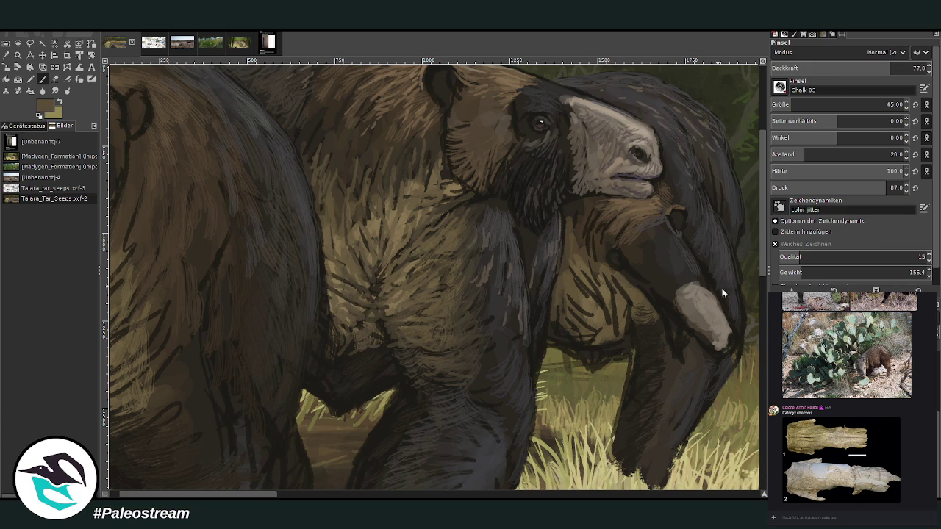
Pick darker browns from the fur and add short dark hatch marks on the chest and belly.
left_click(753, 310, "ctrl")
left_click_drag(391, 264, 397, 303)
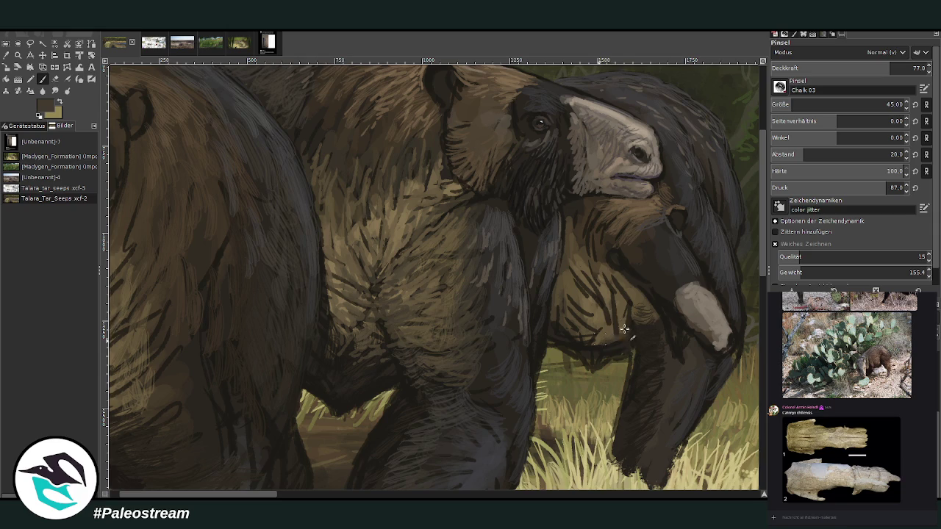
mouse_move(618, 335)
left_mouse_down()
mouse_move(623, 310)
mouse_move(591, 348)
mouse_move(609, 327)
mouse_move(557, 311)
mouse_move(606, 324)
mouse_move(616, 303)
mouse_move(623, 336)
left_mouse_up()
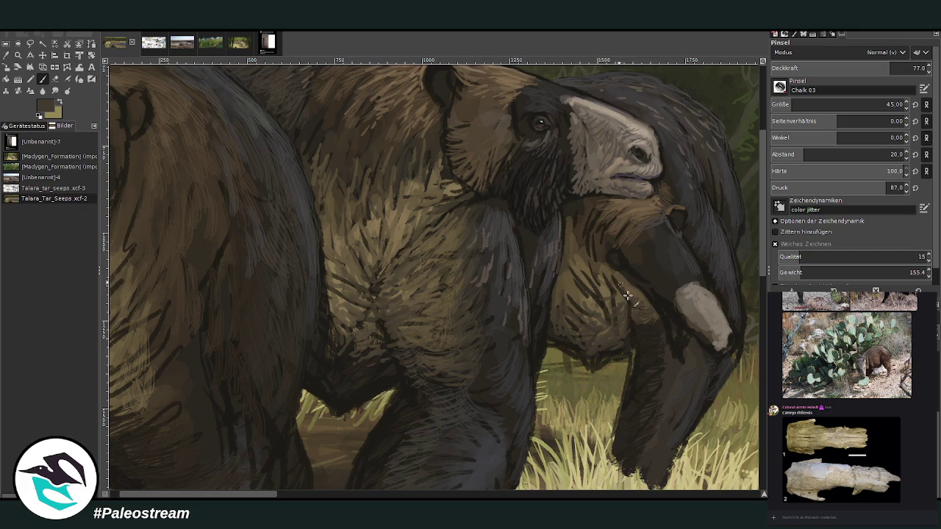
left_click_drag(610, 278, 616, 295)
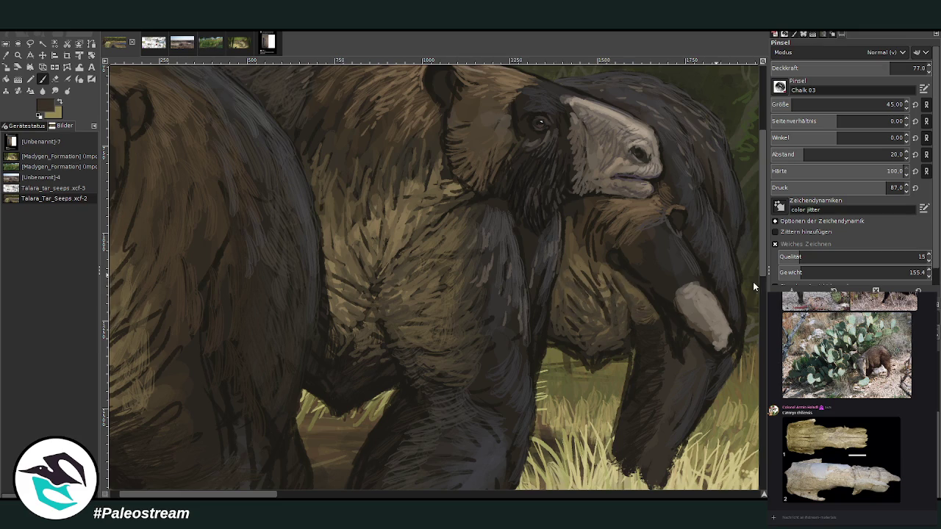
left_click(743, 324, "ctrl")
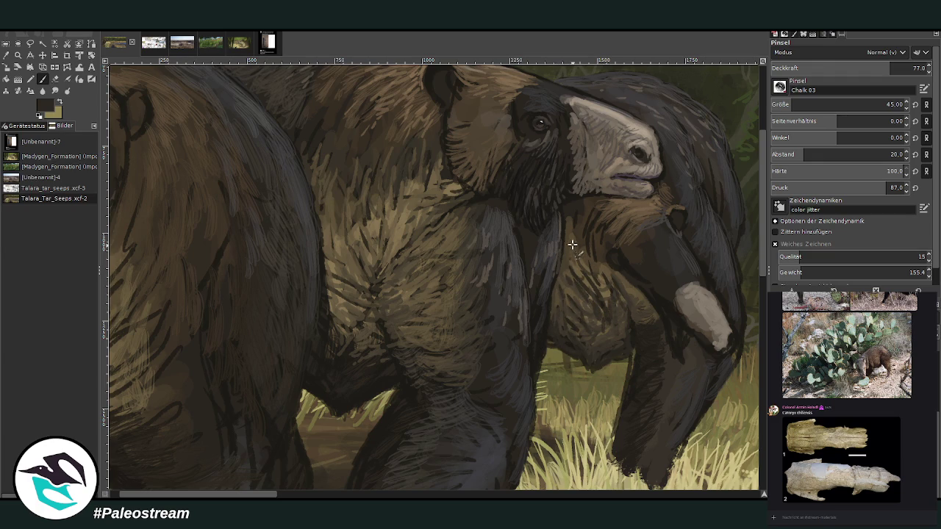
left_click(625, 243, "ctrl")
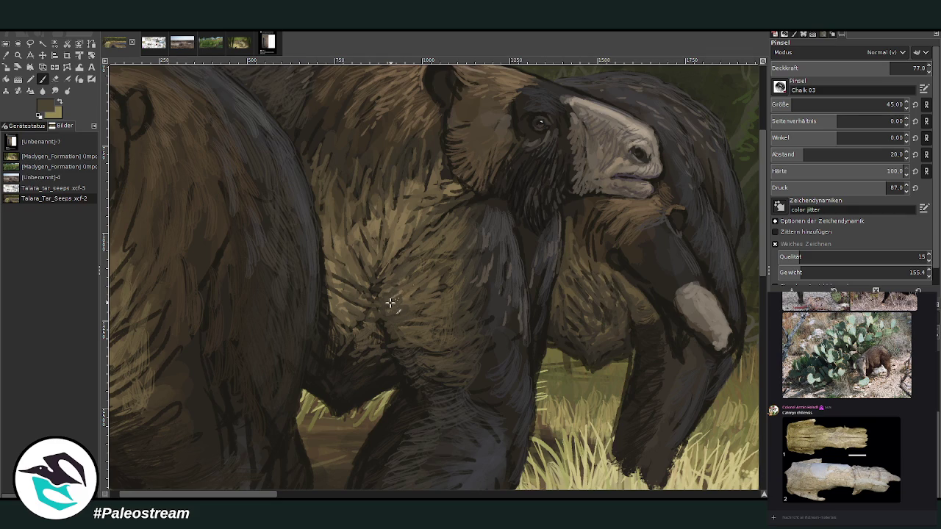
left_click(754, 320, "ctrl")
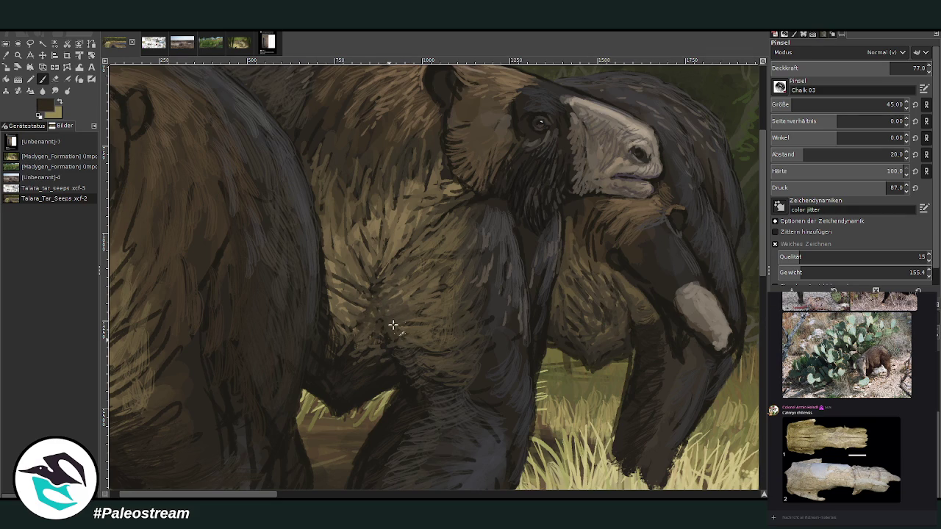
left_click_drag(390, 325, 392, 330)
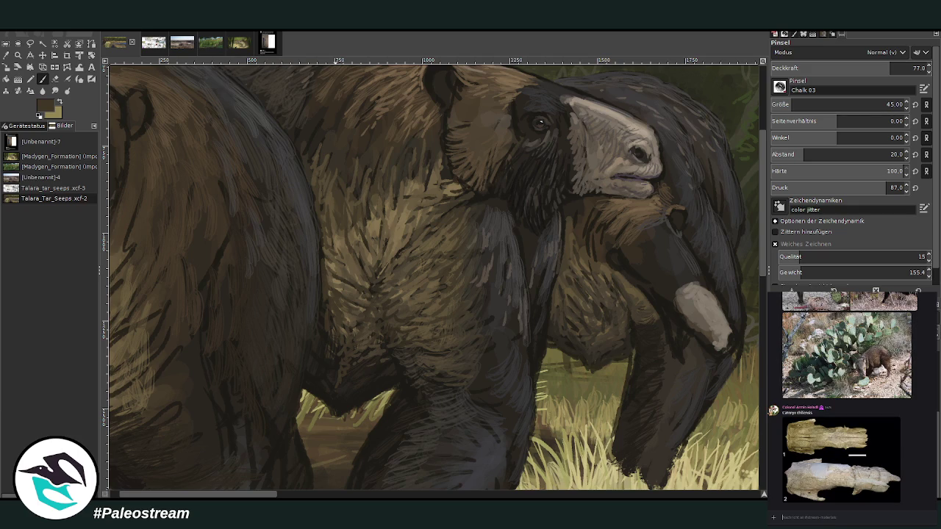
Dismiss the chat window covering the layers list.
scroll(802, 364, "up", 5)
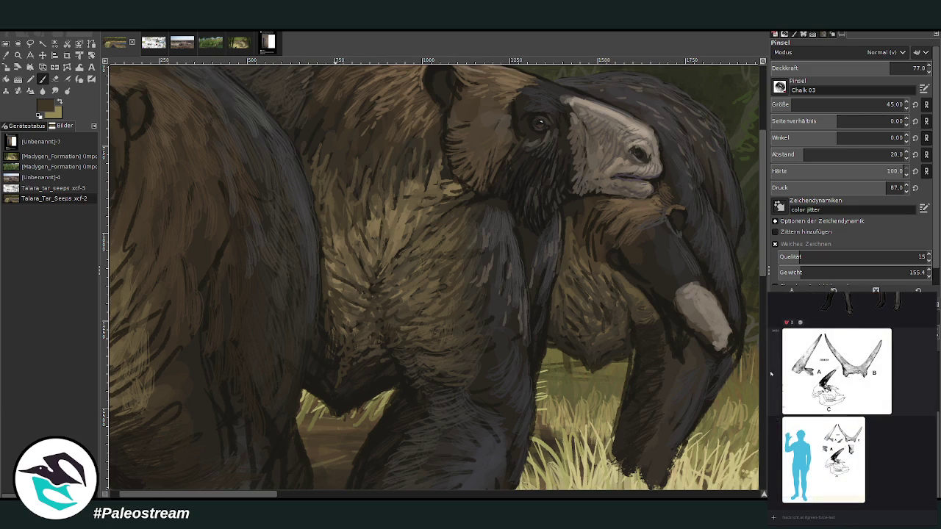
scroll(771, 397, "up", 3)
scroll(768, 380, "down", 2)
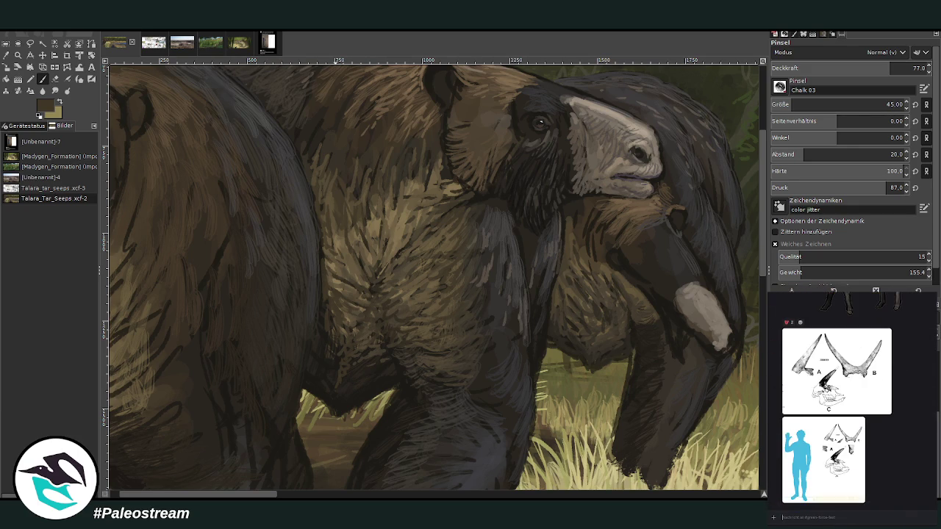
key("alt+Tab")
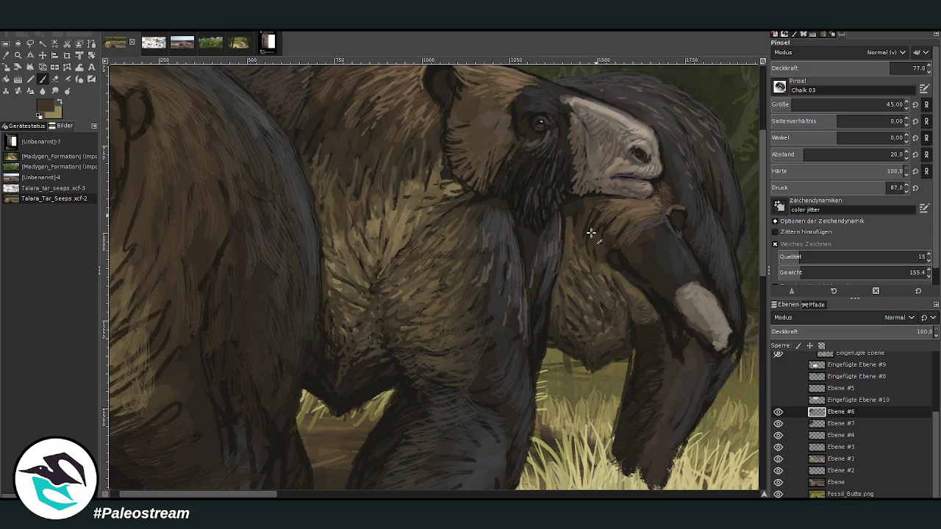
Dab a dark brown mark on the raised forelimb and sample a darker colour from it.
left_click(672, 215)
left_click(756, 317, "ctrl")
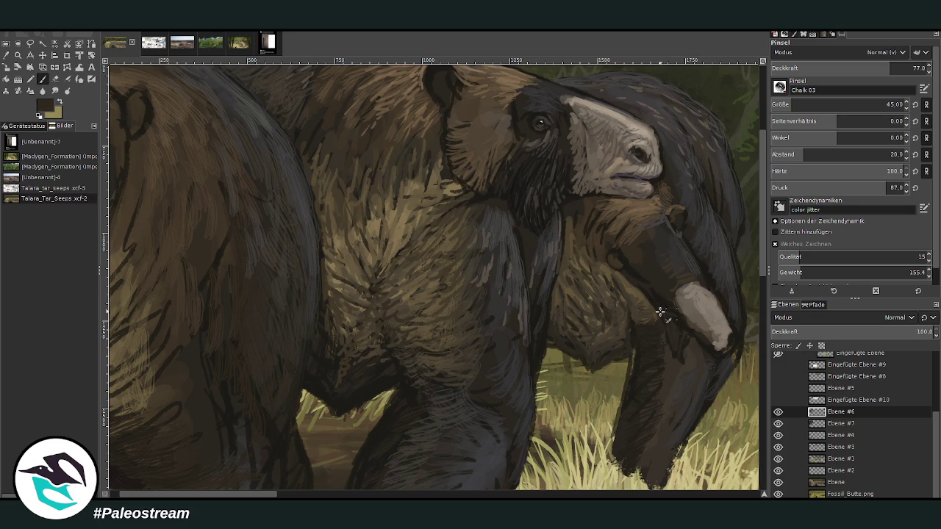
left_click_drag(271, 497, 298, 496)
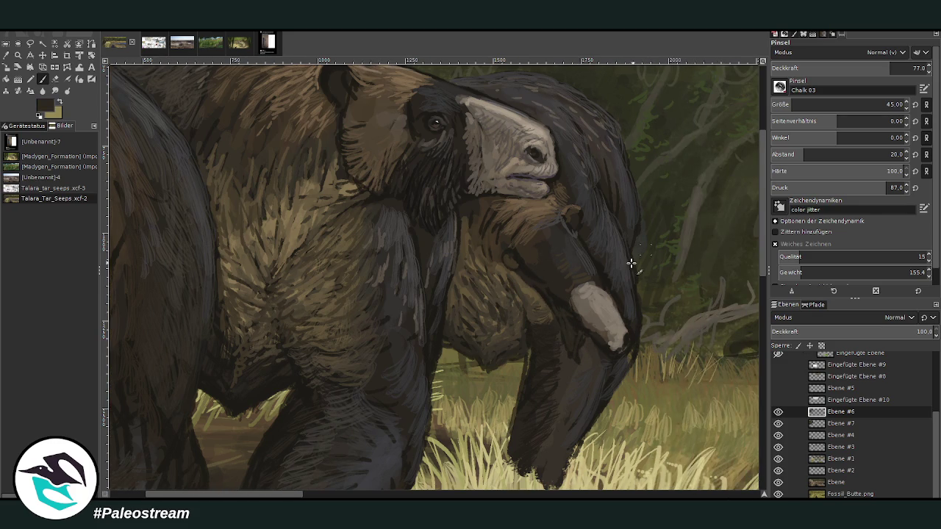
Set brush opacity to 31.5 with a grey fur colour for soft under-chin strokes, then raise it to about 50.
left_click(745, 314, "ctrl")
left_click(904, 68)
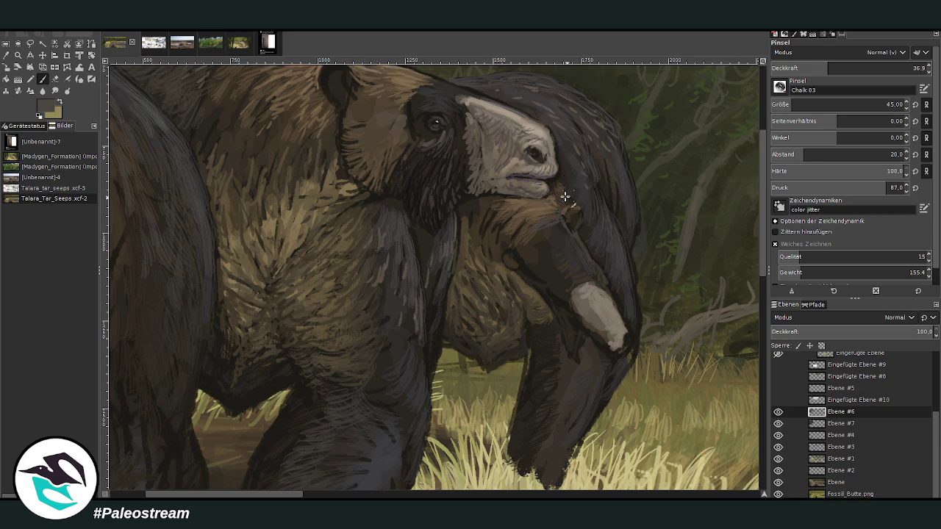
left_click(825, 68)
type("31.5")
key("Return")
left_click(740, 299, "ctrl")
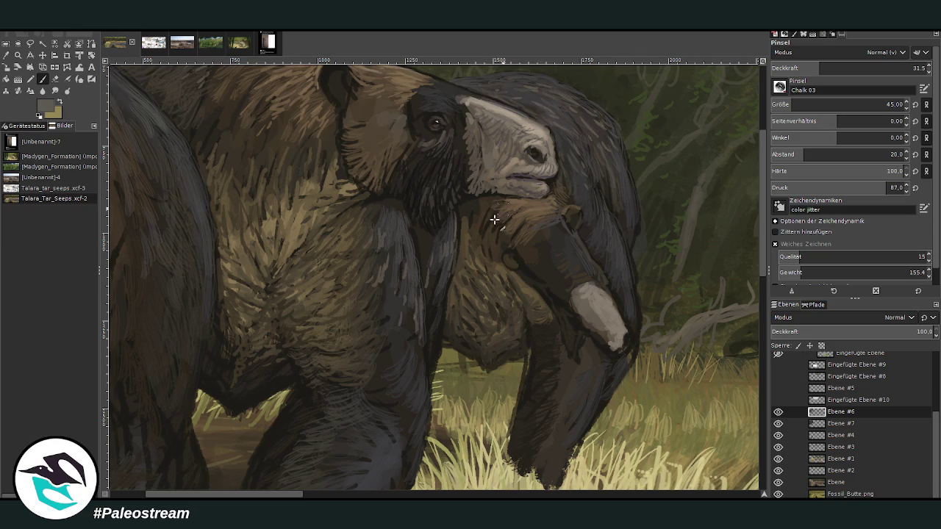
left_click(850, 68)
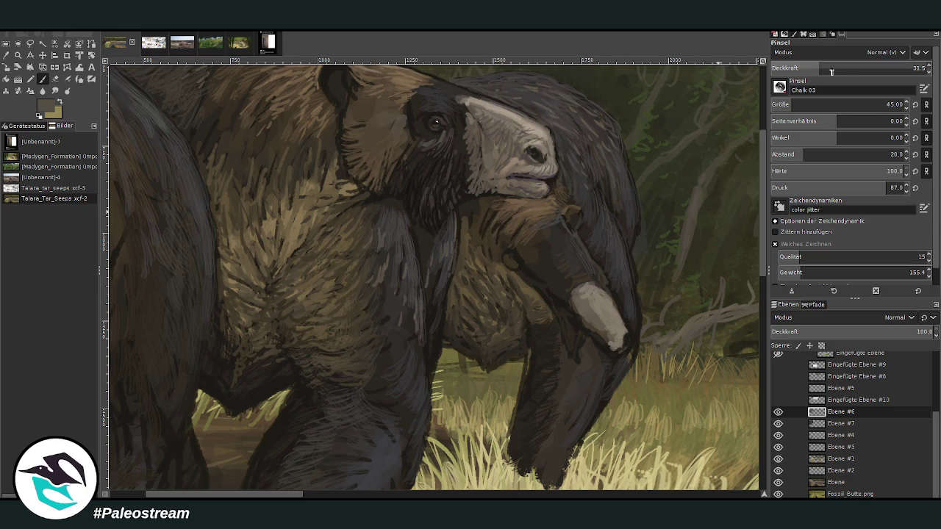